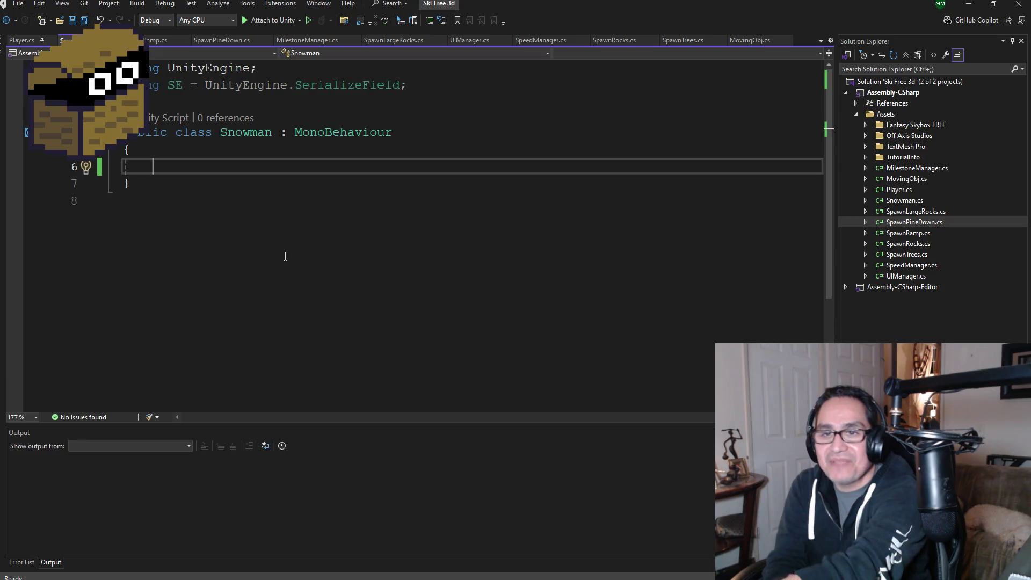
Save all open files in the Ski Free 3d solution, including Snowman.cs
left_click(84, 20)
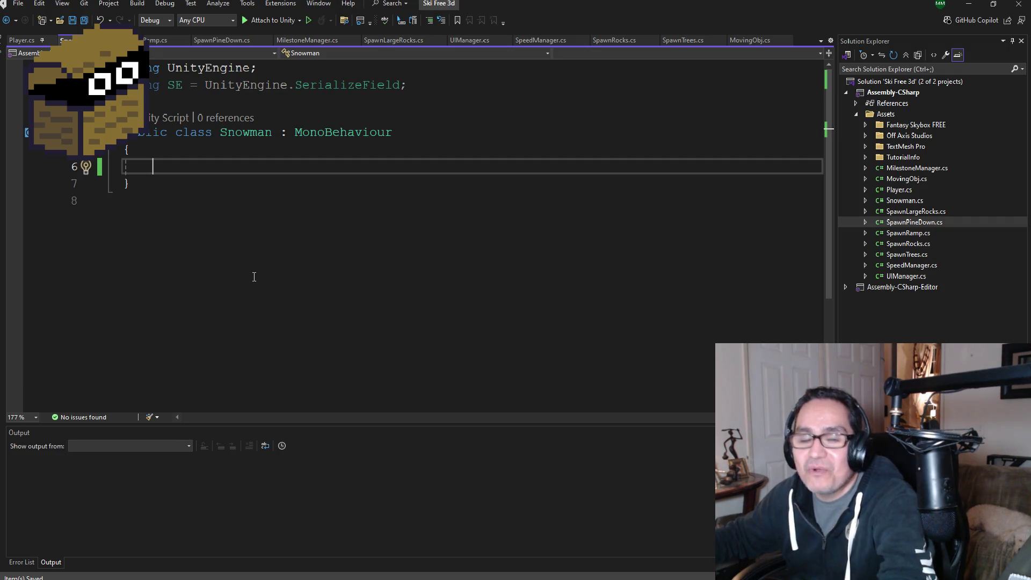
left_click(153, 43)
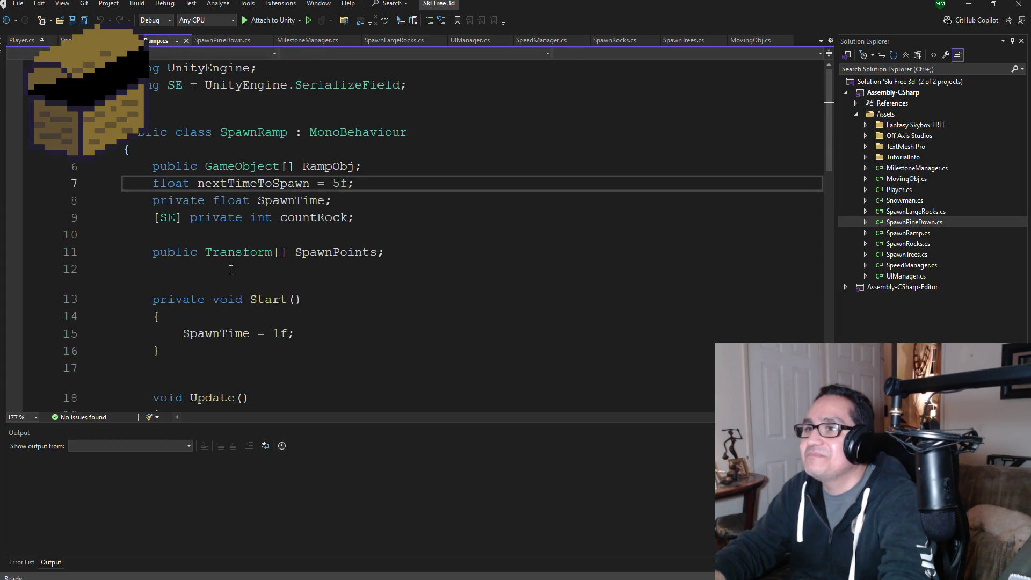
scroll(351, 279, "down", 8)
scroll(352, 280, "up", 8)
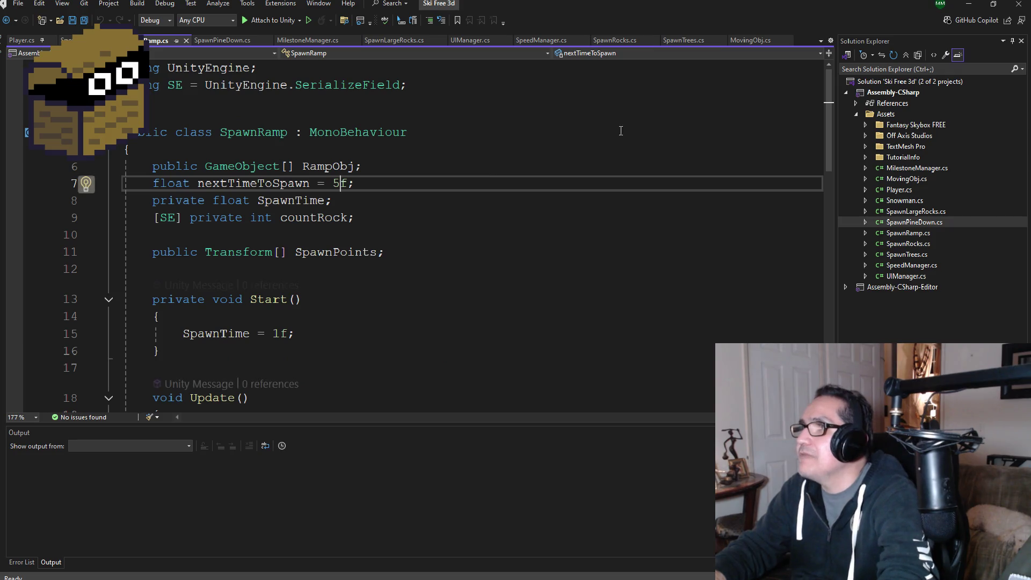
key("ctrl+Tab")
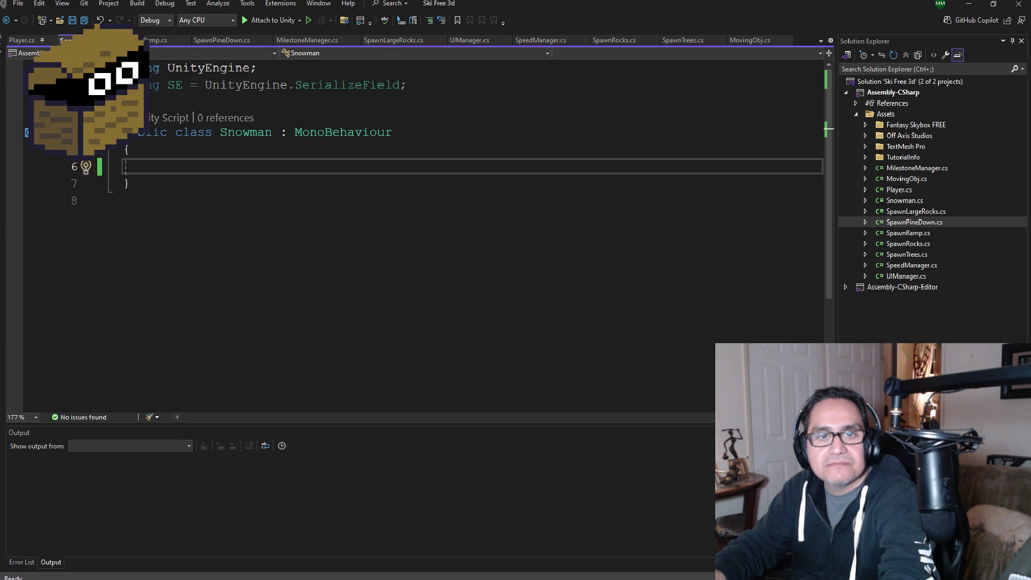
key("alt+Tab")
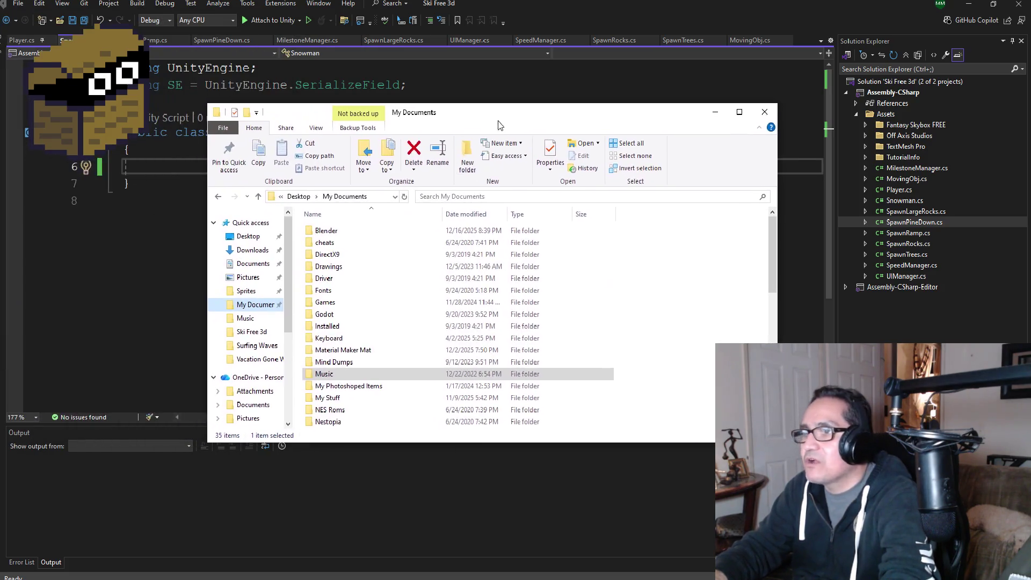
Browse to Unity > Surfing Waves and open Surfing Waves.sln in Visual Studio
scroll(359, 406, "down", 6)
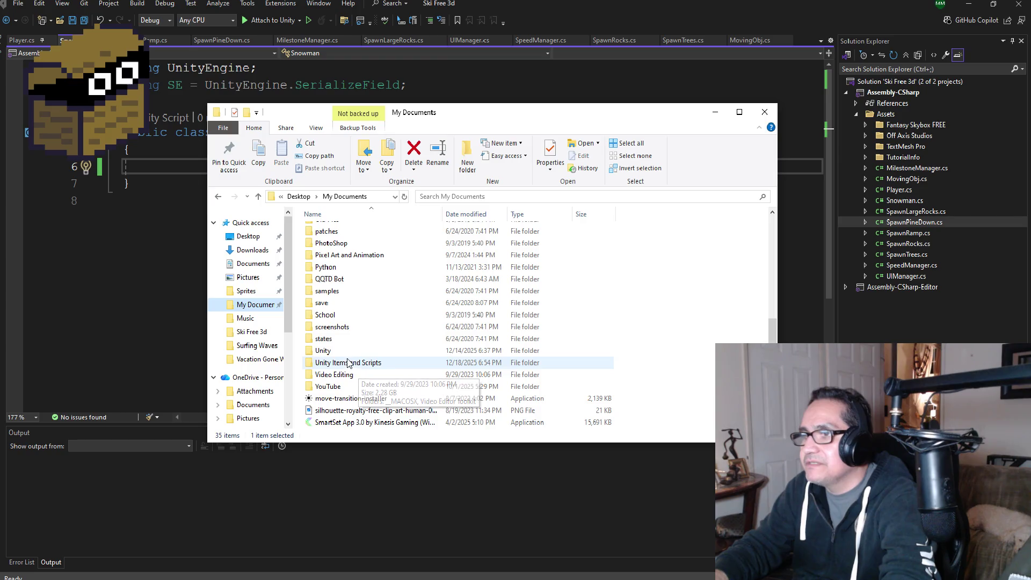
left_click(348, 362)
double_click(348, 351)
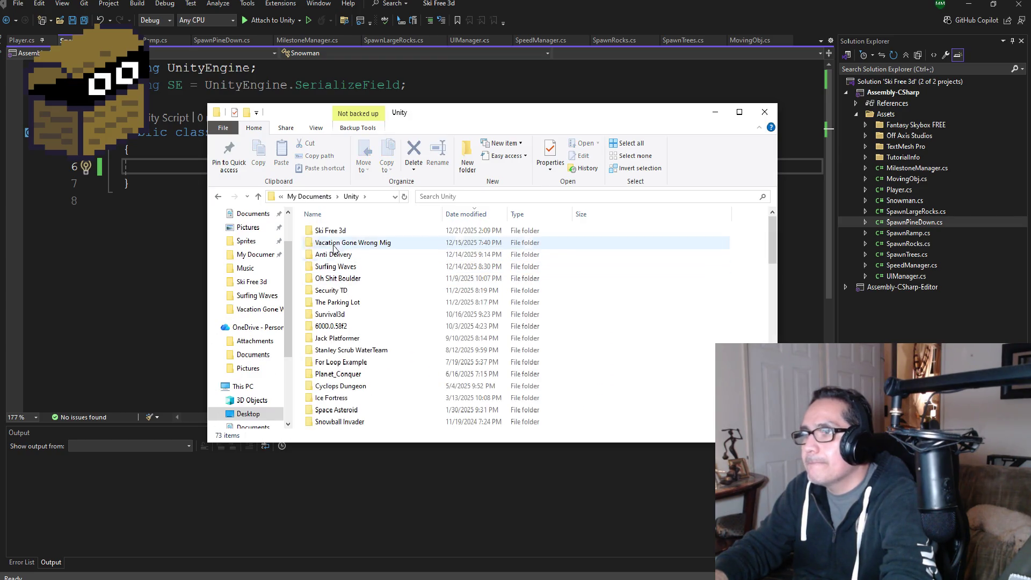
left_click(352, 243)
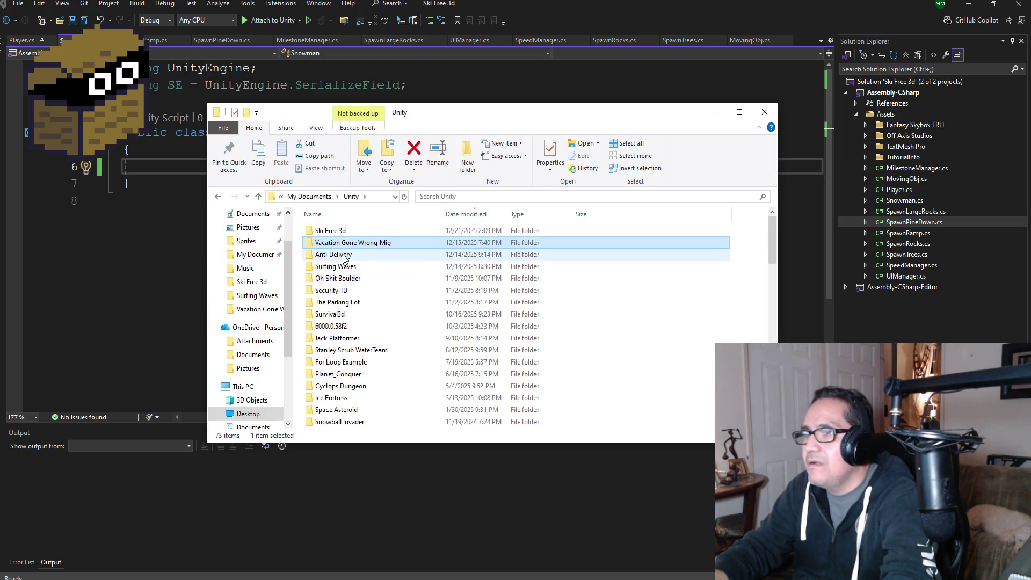
left_click(345, 255)
left_click(352, 278)
double_click(338, 266)
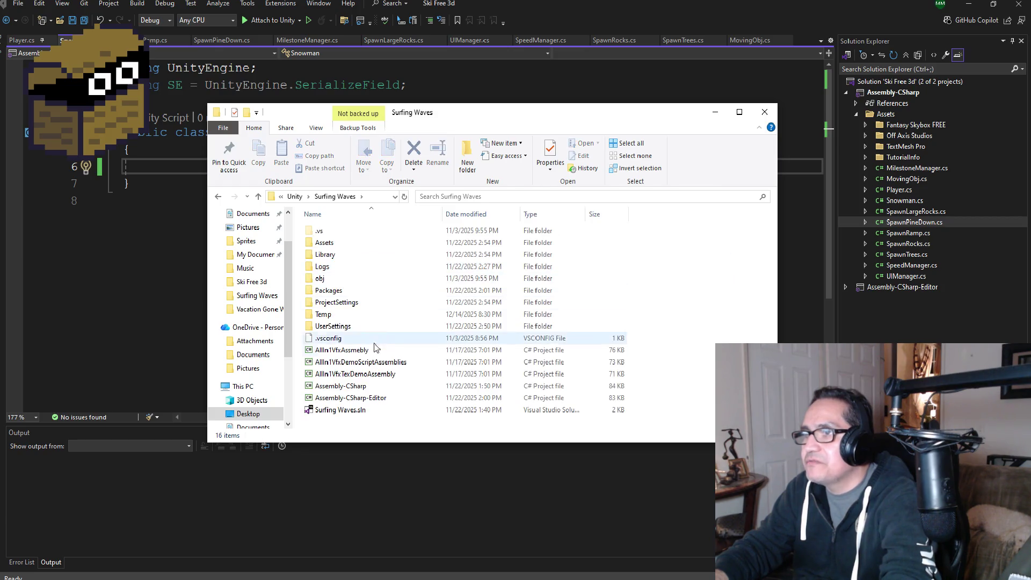
left_click(339, 411)
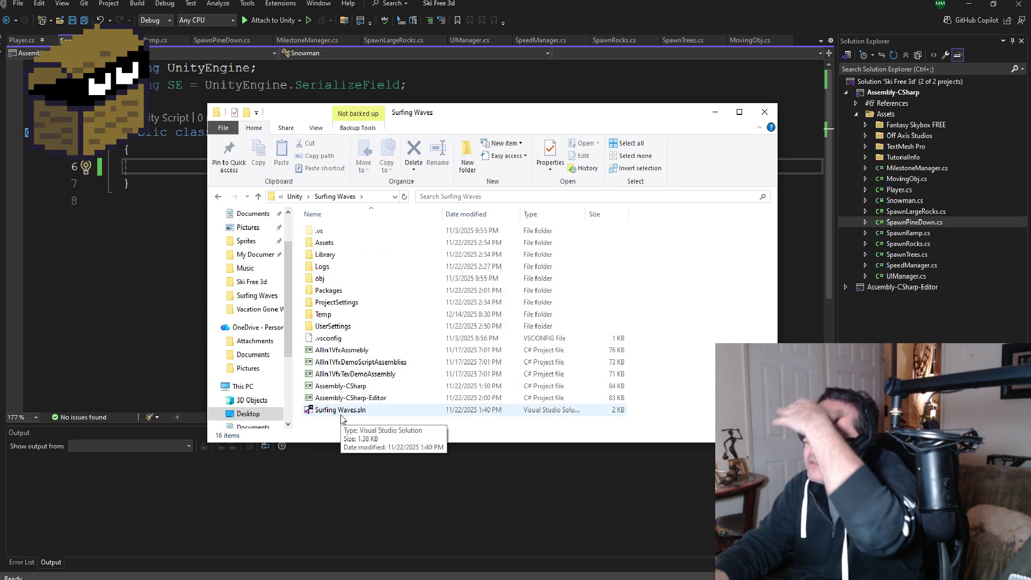
left_click(341, 415)
double_click(342, 415)
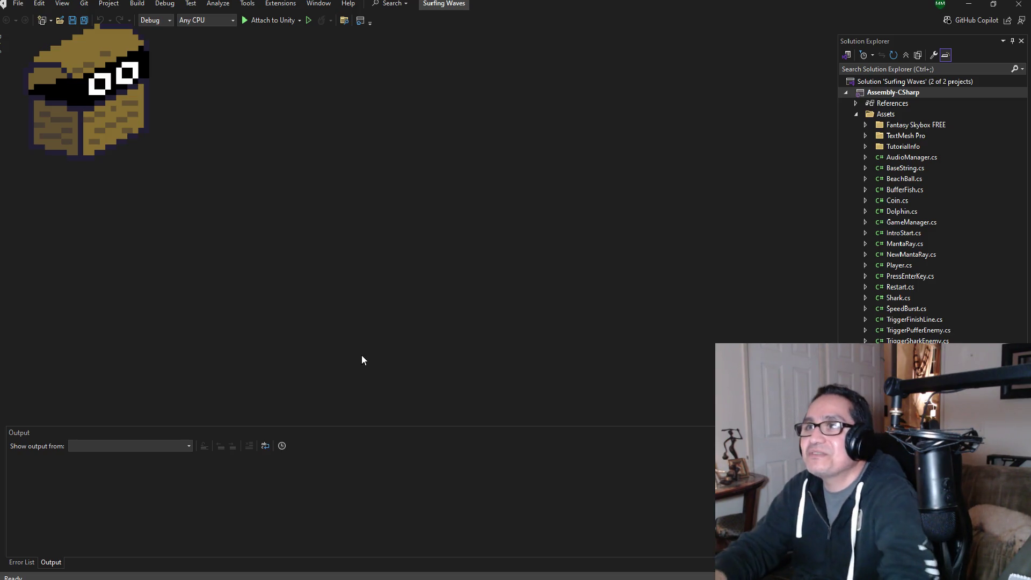
Open the NewMantaRay script from the Surfing Waves Solution Explorer
double_click(915, 221)
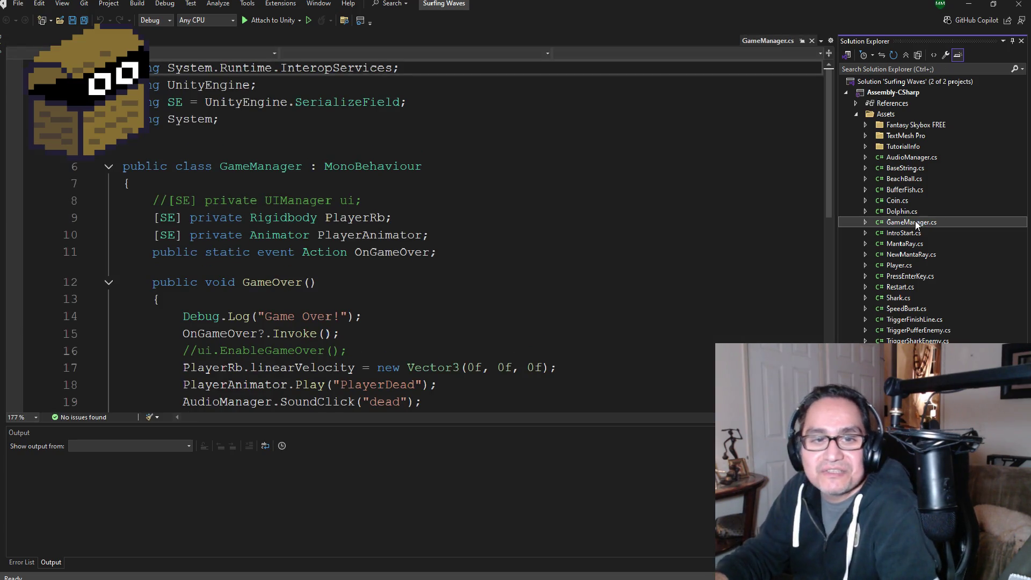
left_click(894, 252)
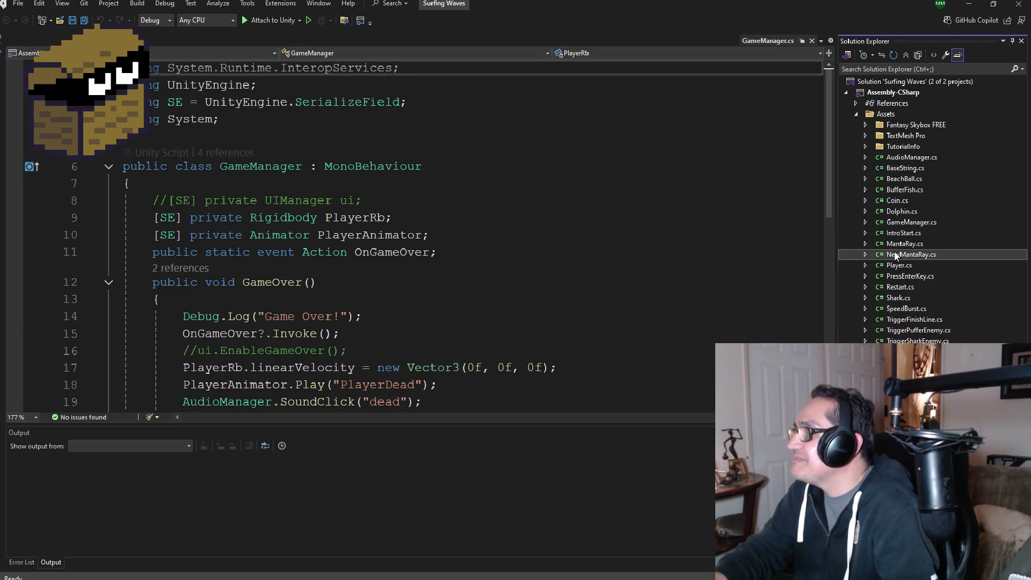
scroll(414, 247, "down", 15)
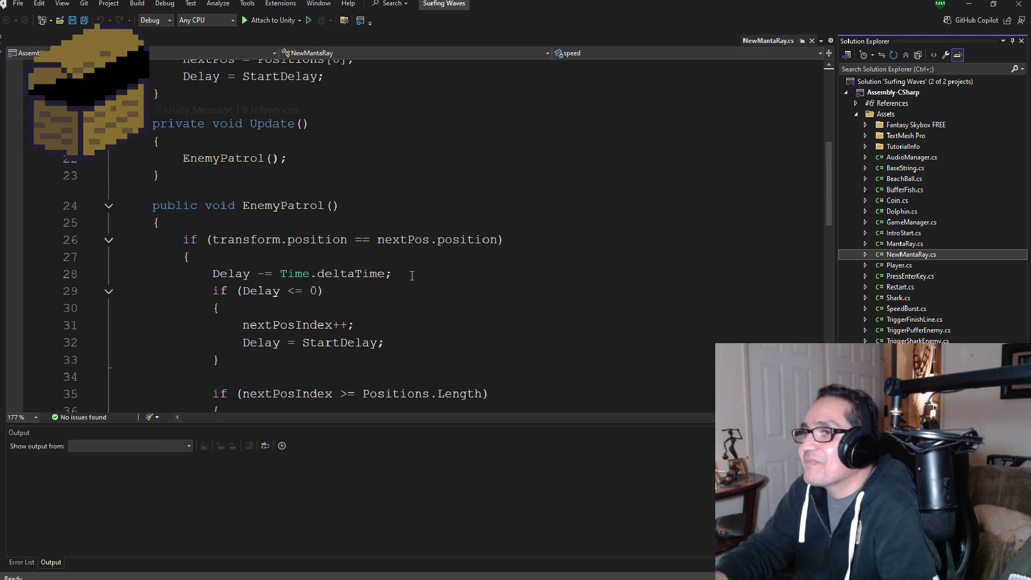
scroll(421, 250, "up", 4)
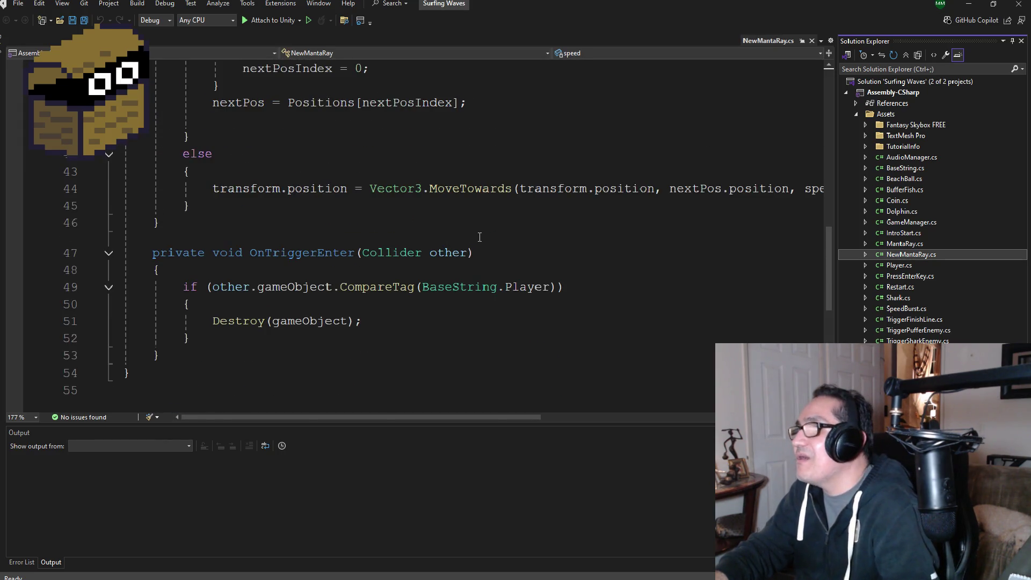
Copy line 44's MoveTowards statement and go back to the Ski Free 3d window
left_click_drag(212, 239, 844, 242)
key("ctrl+c")
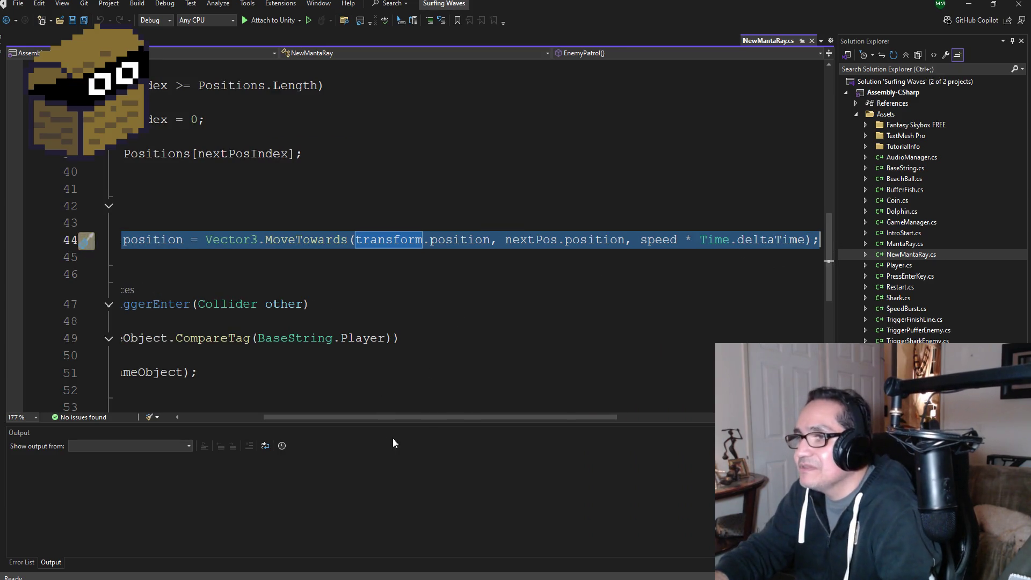
left_click_drag(396, 417, 254, 419)
scroll(336, 289, "up", 12)
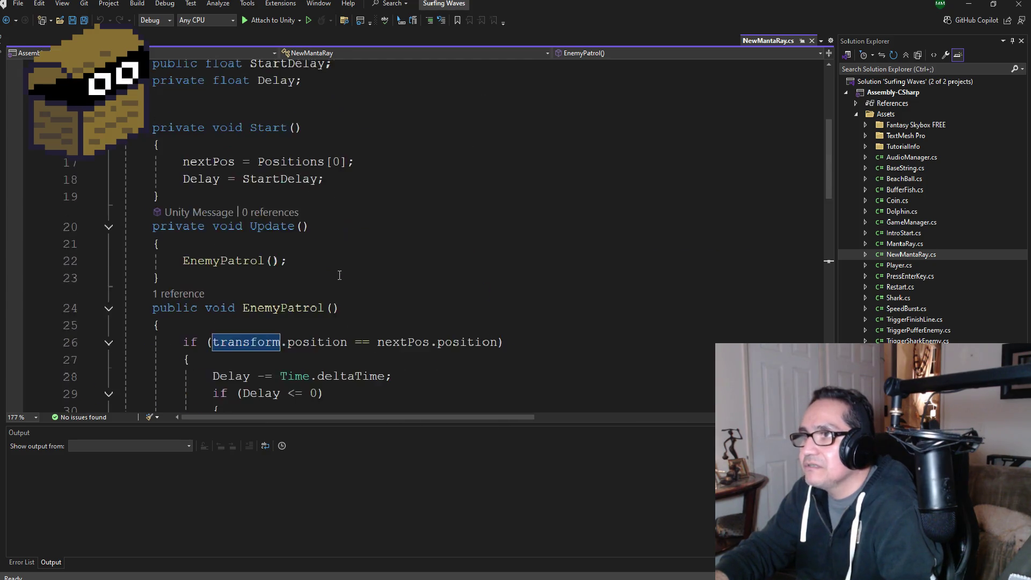
scroll(337, 288, "down", 7)
scroll(337, 288, "down", 8)
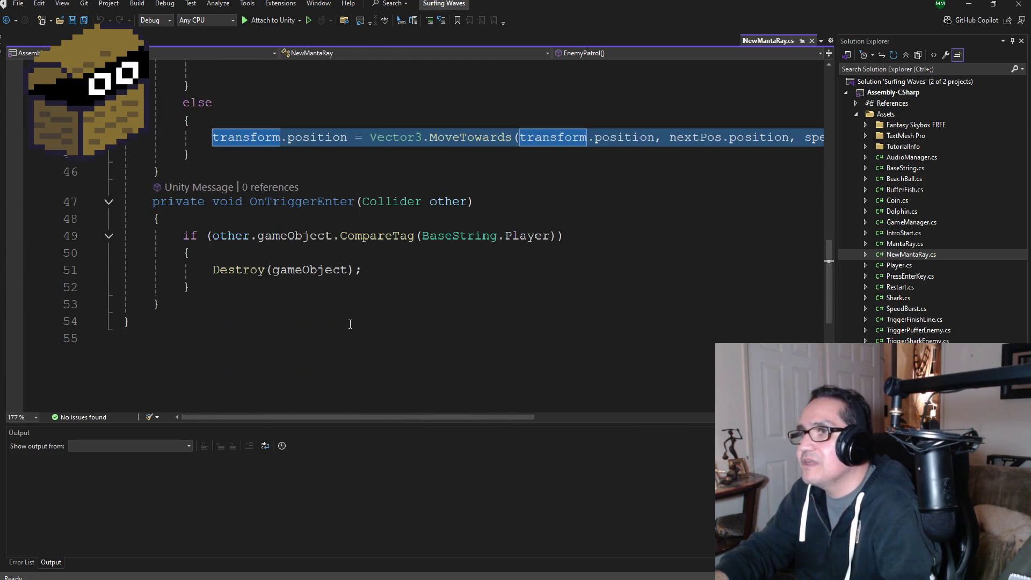
scroll(367, 257, "up", 7)
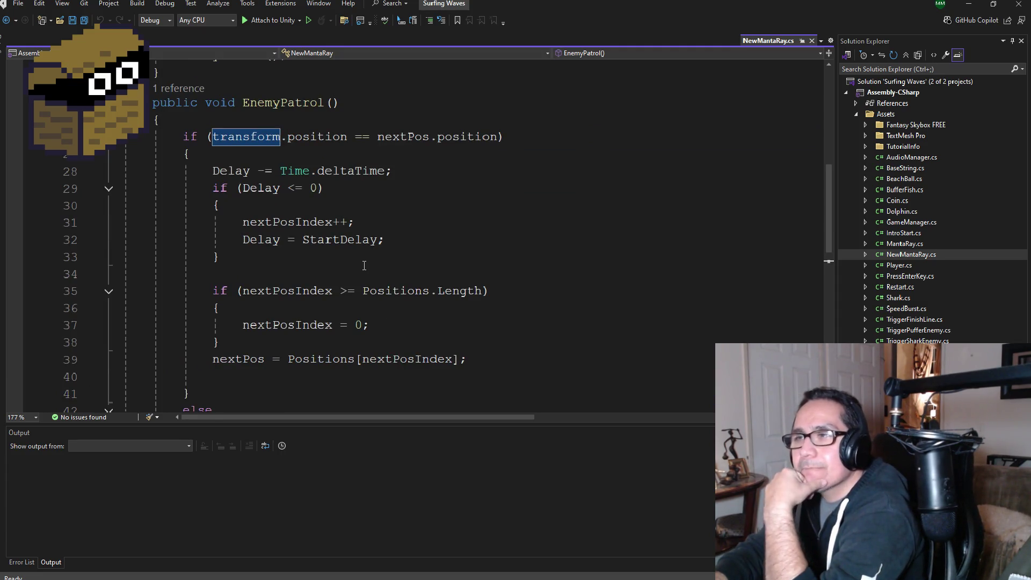
scroll(370, 260, "up", 8)
scroll(392, 279, "down", 10)
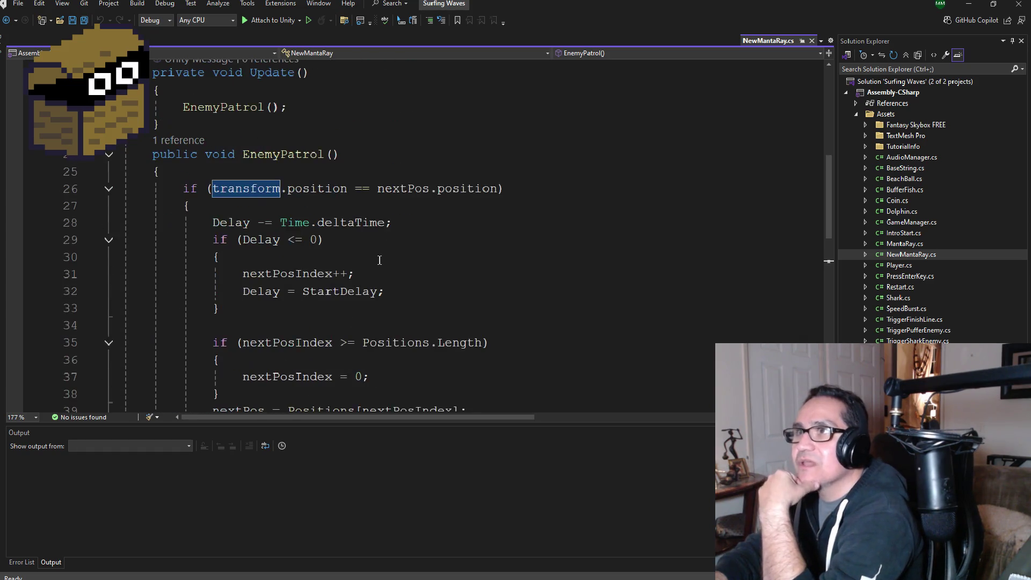
scroll(413, 308, "down", 2)
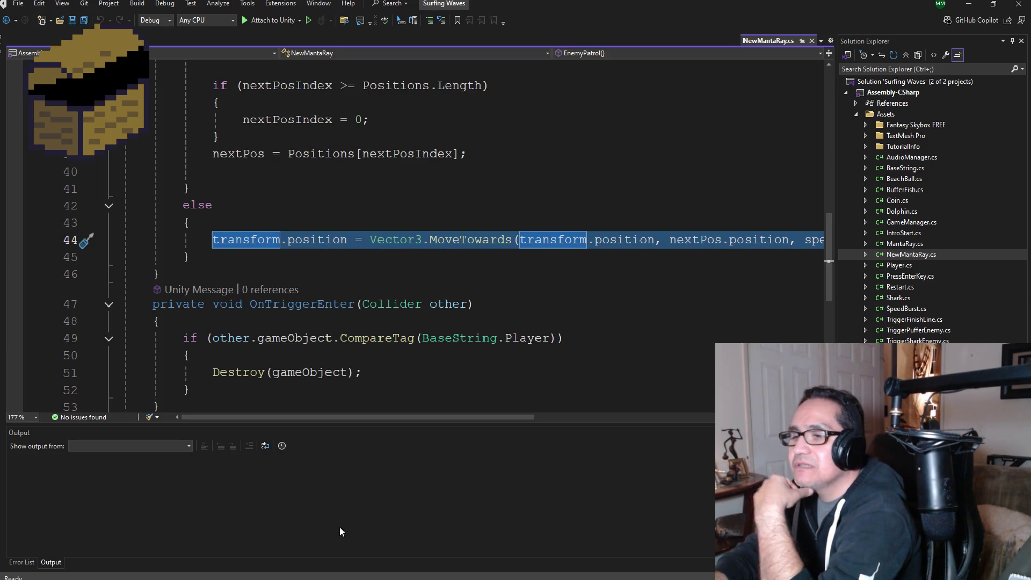
left_click(211, 540)
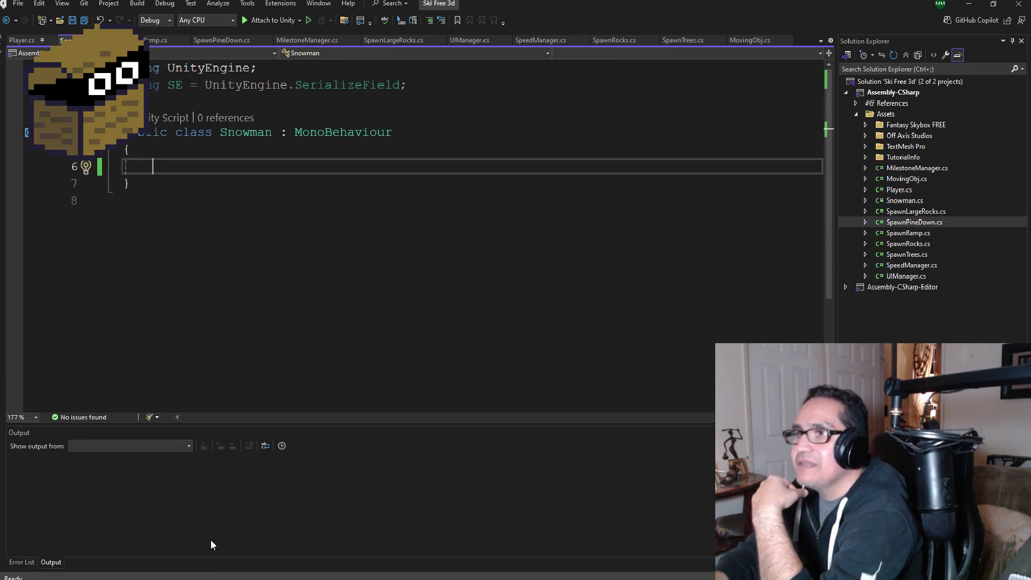
Add an Update method to Snowman containing the pasted MoveTowards line
type("voi")
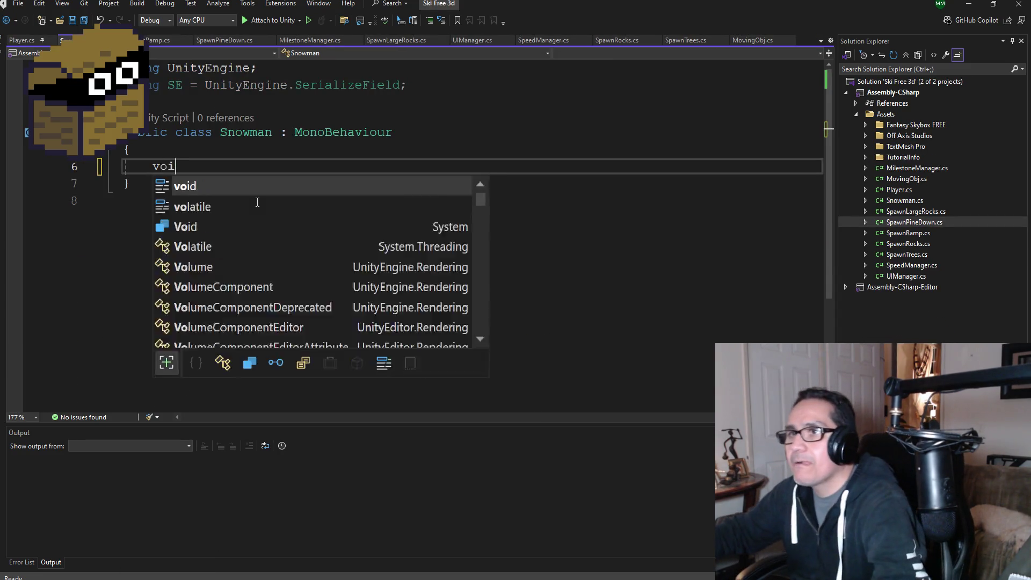
type("d Up")
key("Tab")
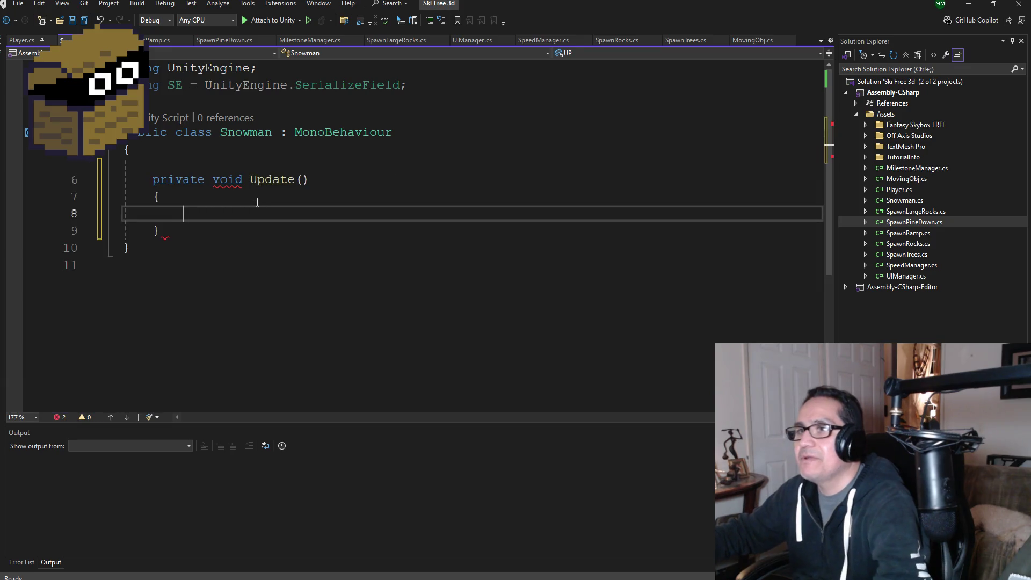
key("ctrl+v")
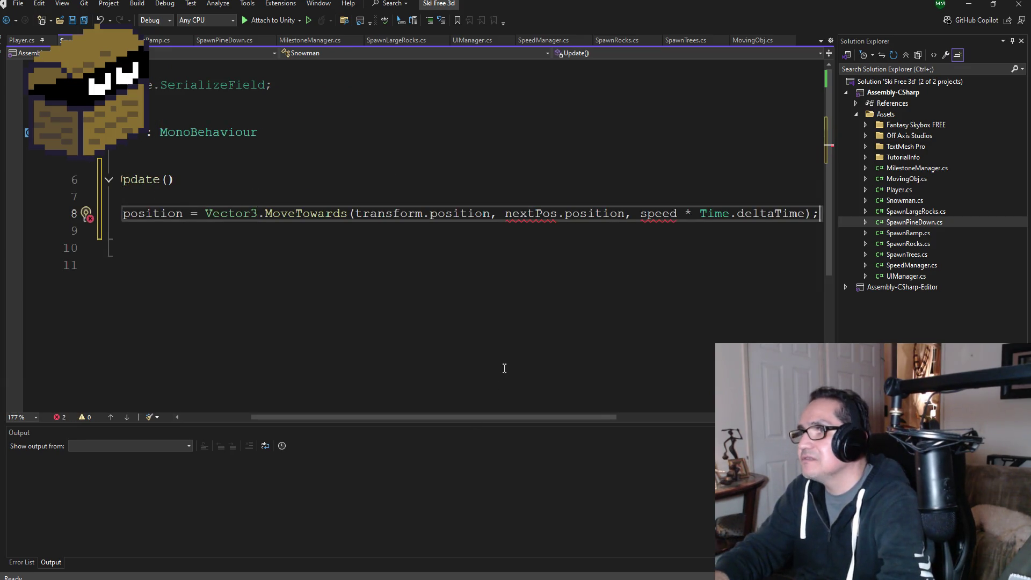
left_click_drag(499, 417, 306, 411)
Add a [SE] private Transform player field and save the script
left_click(265, 154)
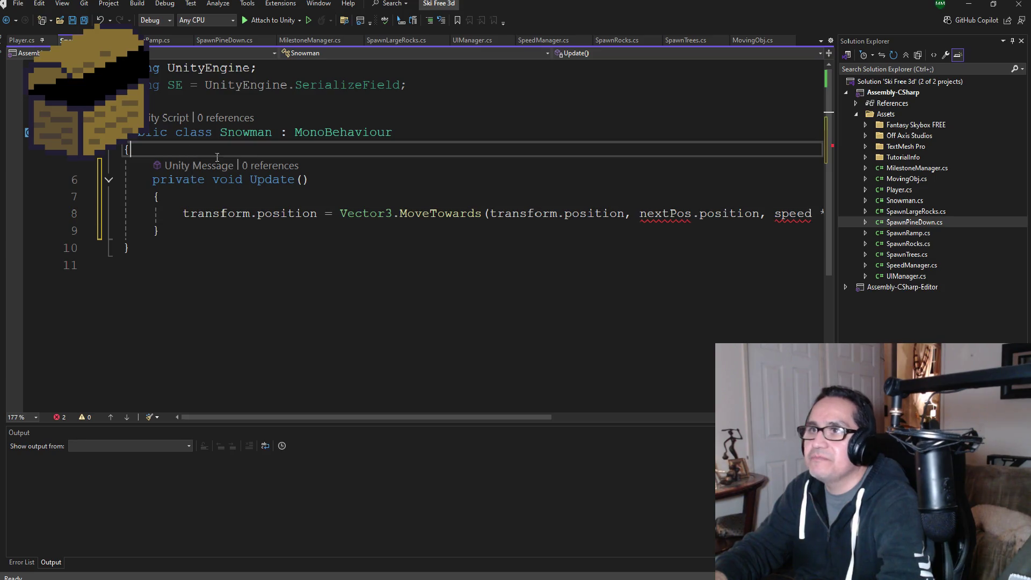
key("Return")
type("[]SE]private ")
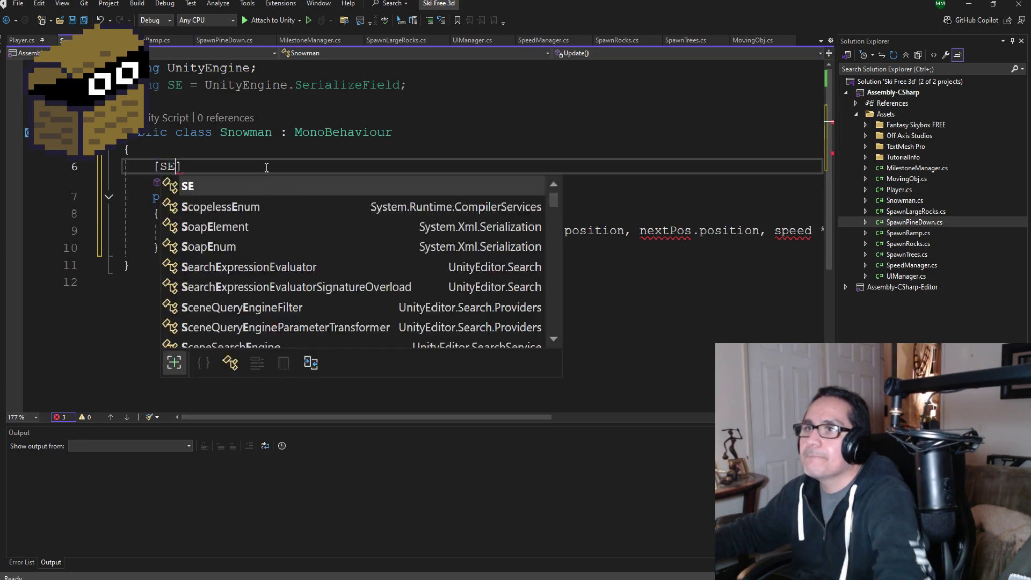
type("tran")
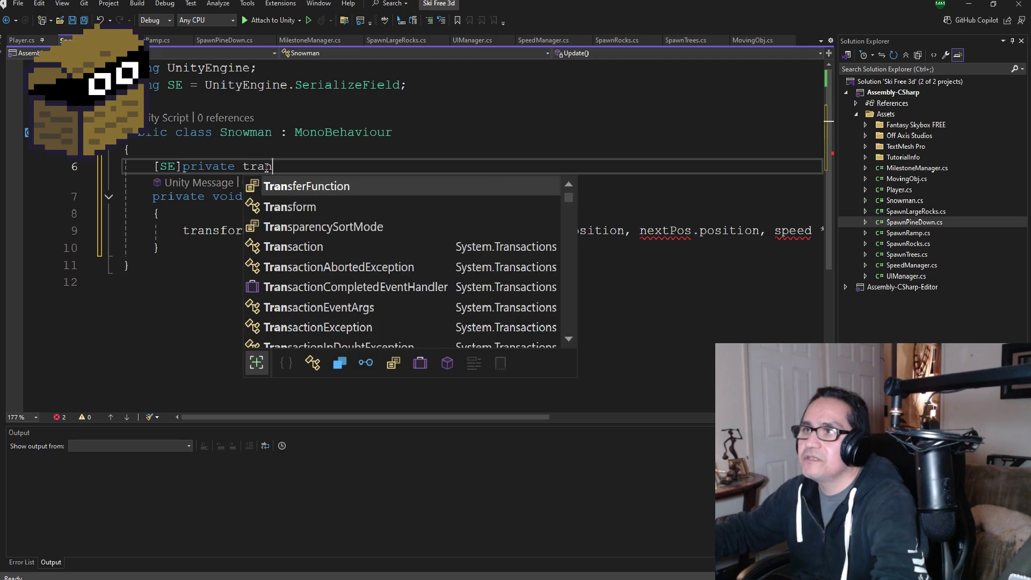
key("Down")
key("Tab")
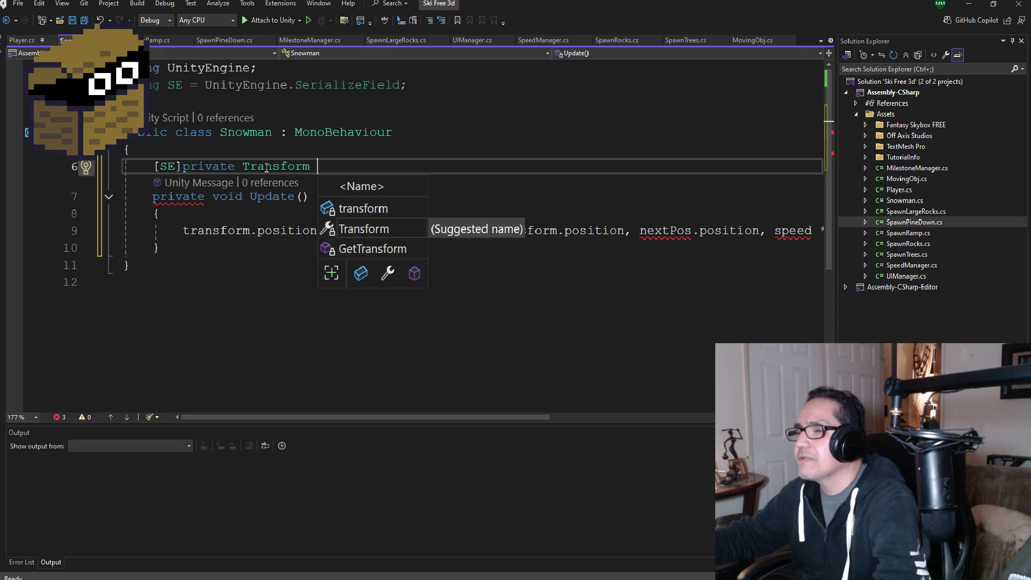
type("player;")
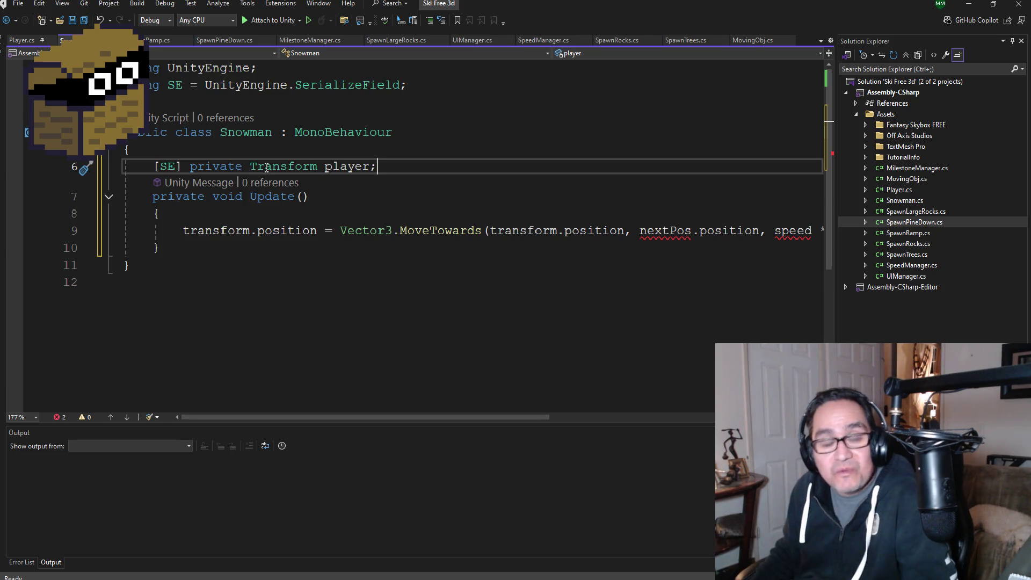
left_click(84, 21)
scroll(315, 230, "down", 2)
scroll(301, 226, "up", 2)
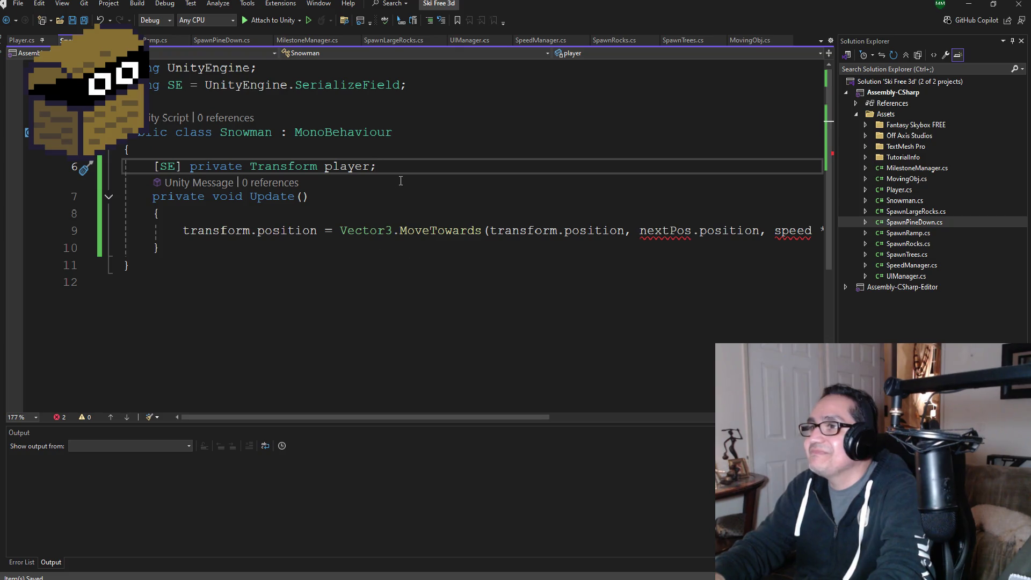
Add a [SE] private float speed field below the player field
key("Return")
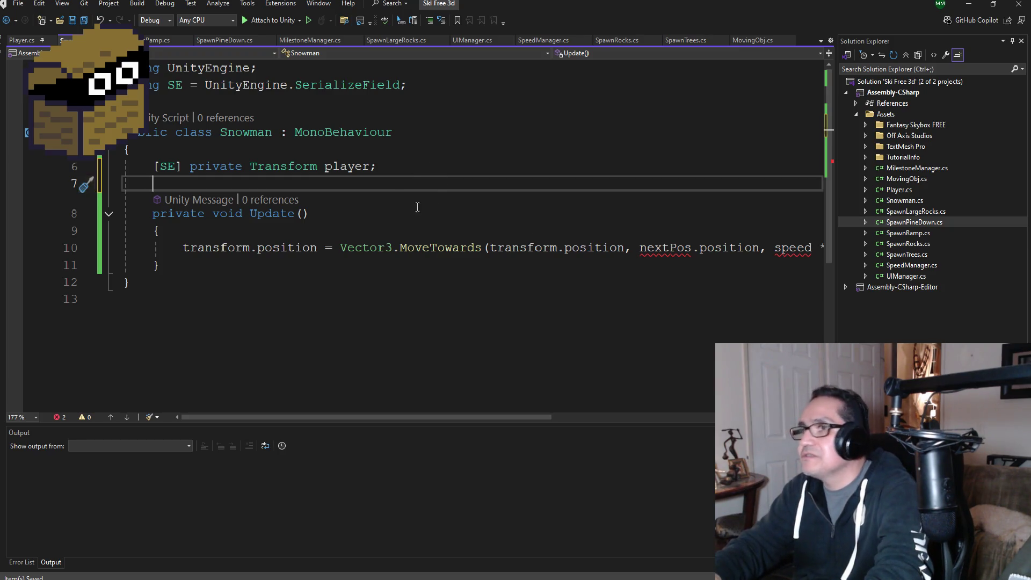
type("[SE] private ")
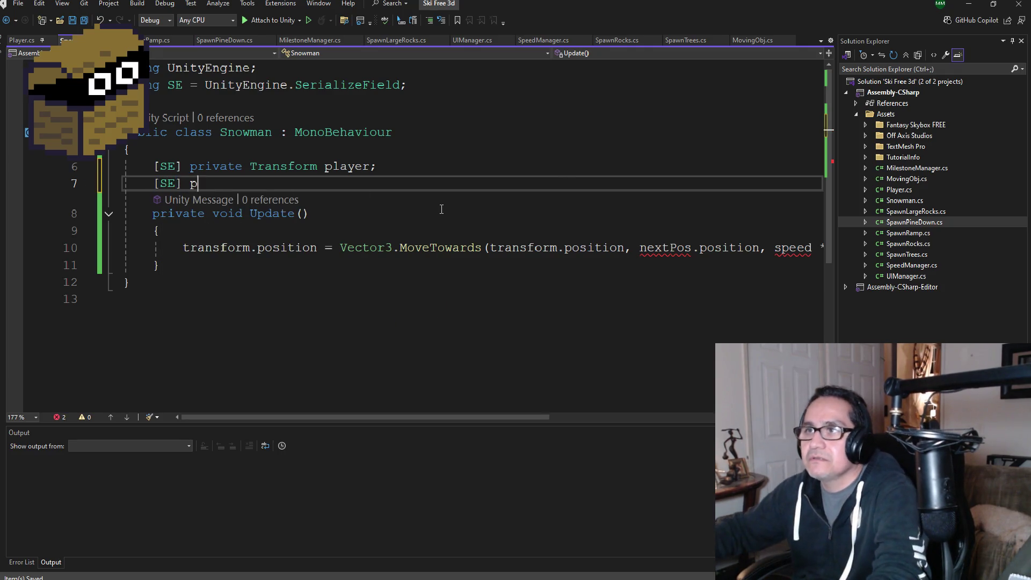
type("floa")
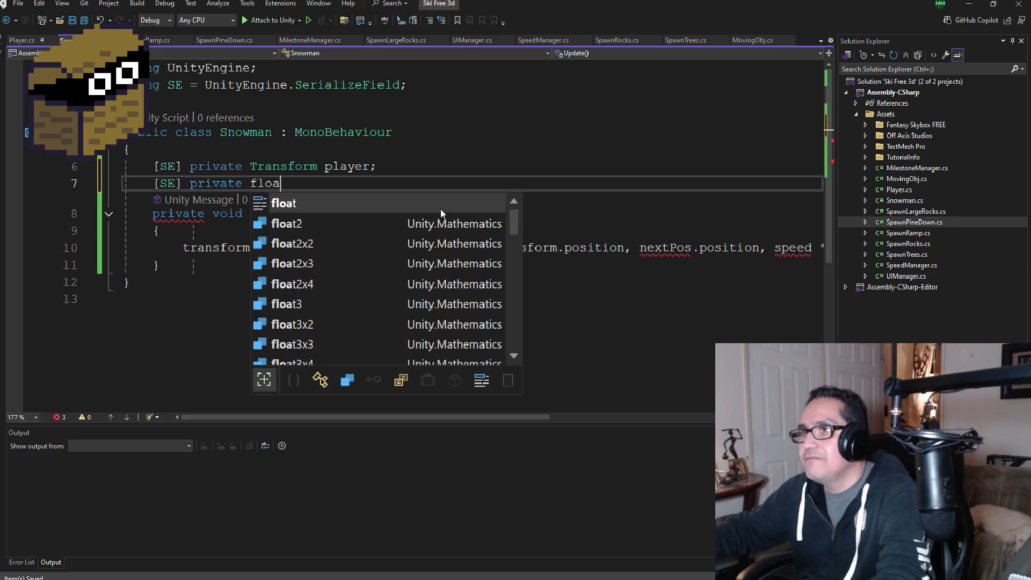
type("t spee")
key("BackSpace")
key("BackSpace")
key("BackSpace")
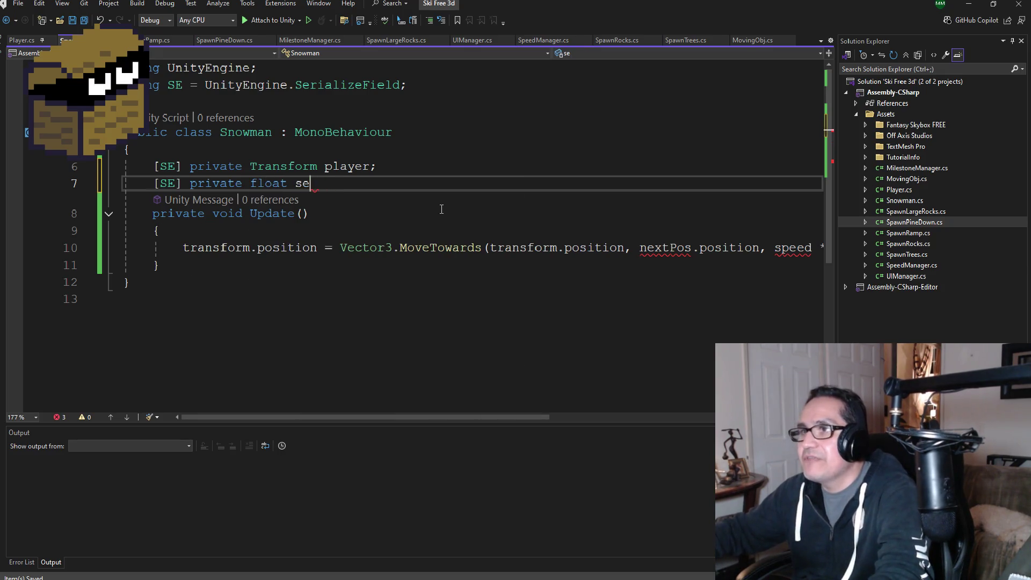
type("eed;")
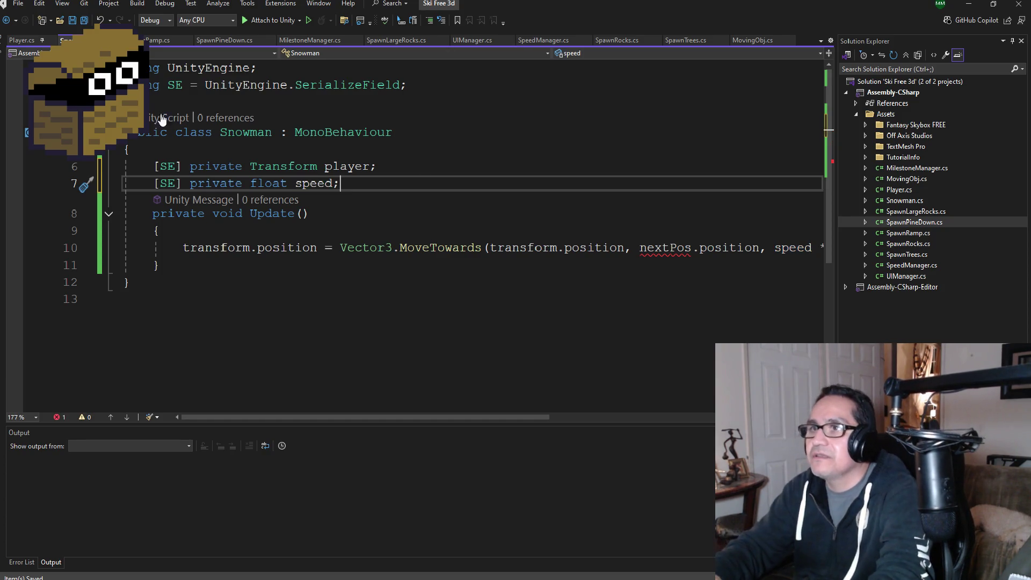
left_click(167, 167)
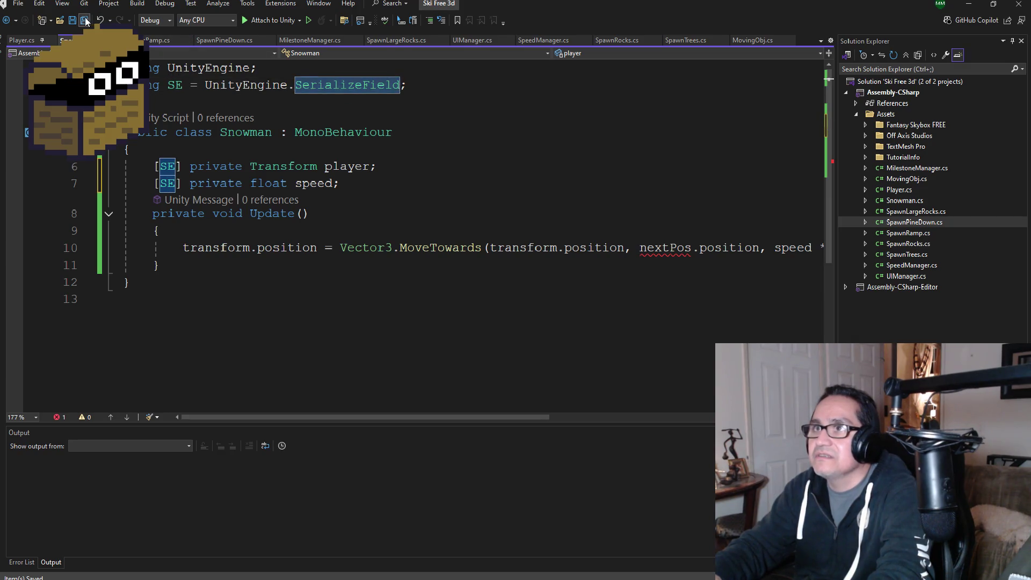
Replace nextPos with player as the MoveTowards target and save
double_click(665, 247)
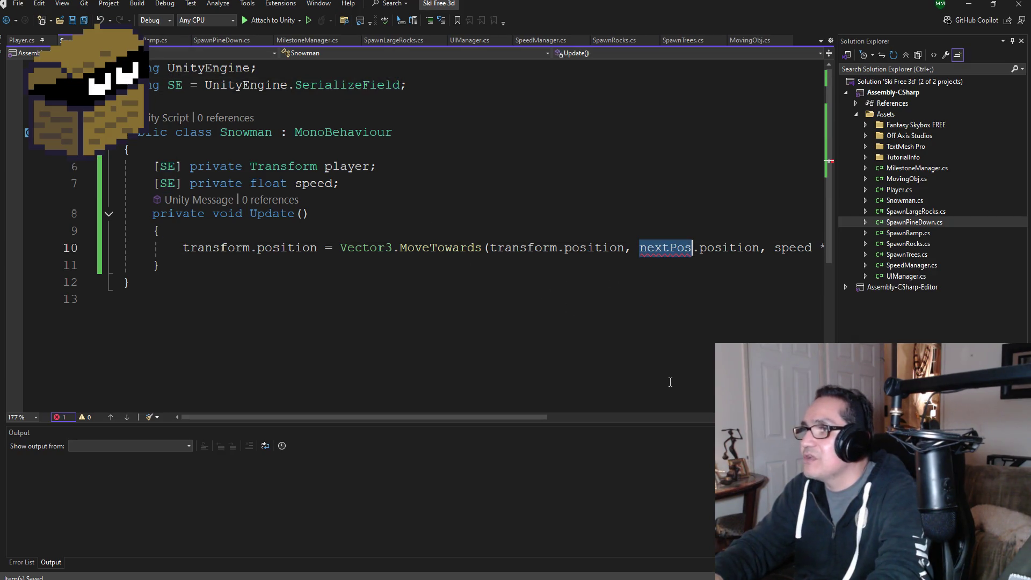
type("play")
key("Escape")
type("er")
mouse_move(521, 417)
left_mouse_down()
mouse_move(677, 418)
mouse_move(437, 427)
left_mouse_up()
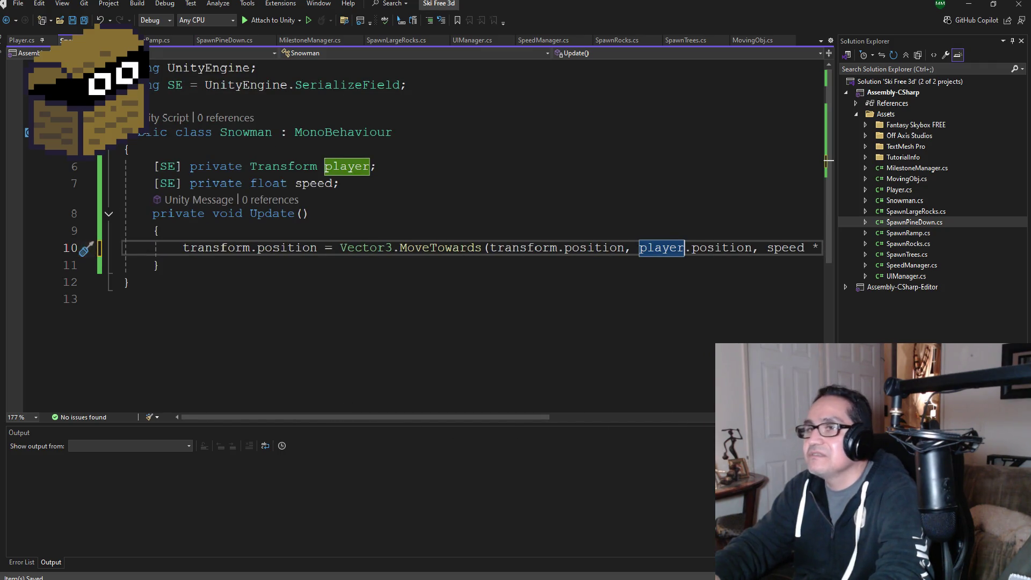
left_click(74, 22)
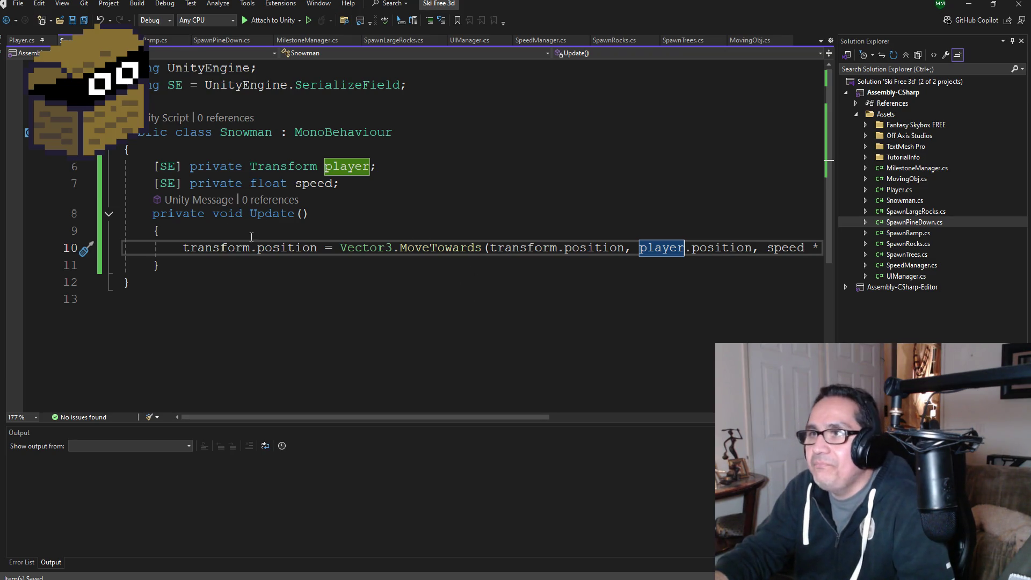
Review the finished Snowman code and minimize the Ski Free 3d Visual Studio window
scroll(228, 191, "down", 1)
scroll(228, 192, "up", 1)
scroll(433, 420, "right", 1)
mouse_move(432, 420)
left_mouse_down()
mouse_move(624, 432)
mouse_move(263, 407)
left_mouse_up()
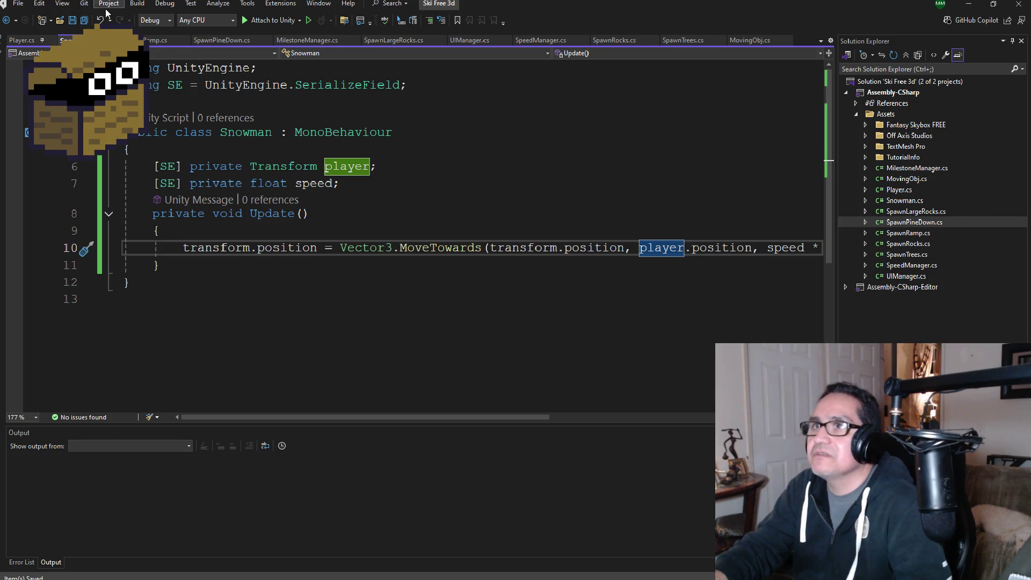
left_click(969, 6)
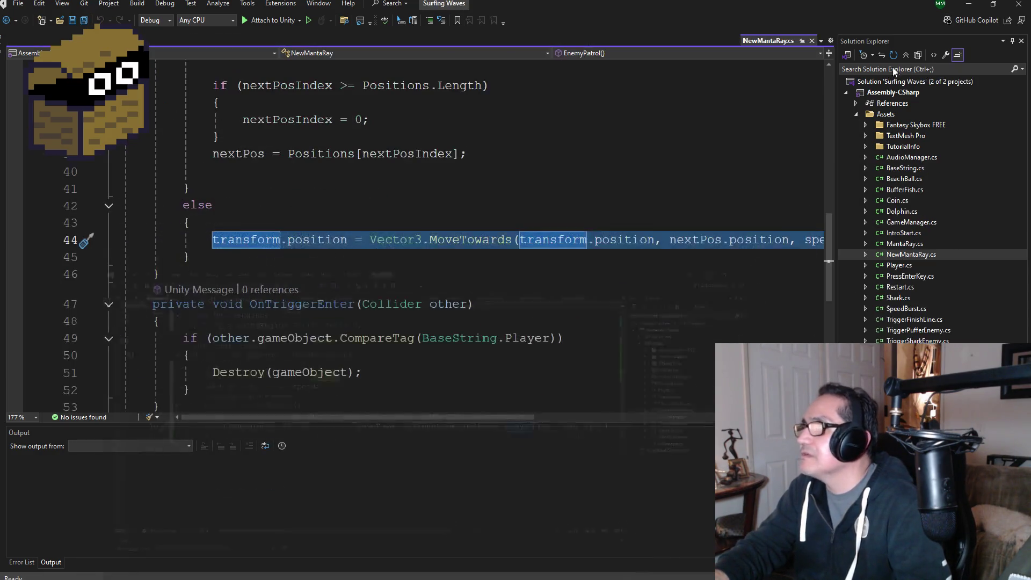
Minimize the Surfing Waves code window and folder, then select PlayerSki in Unity
left_click(969, 5)
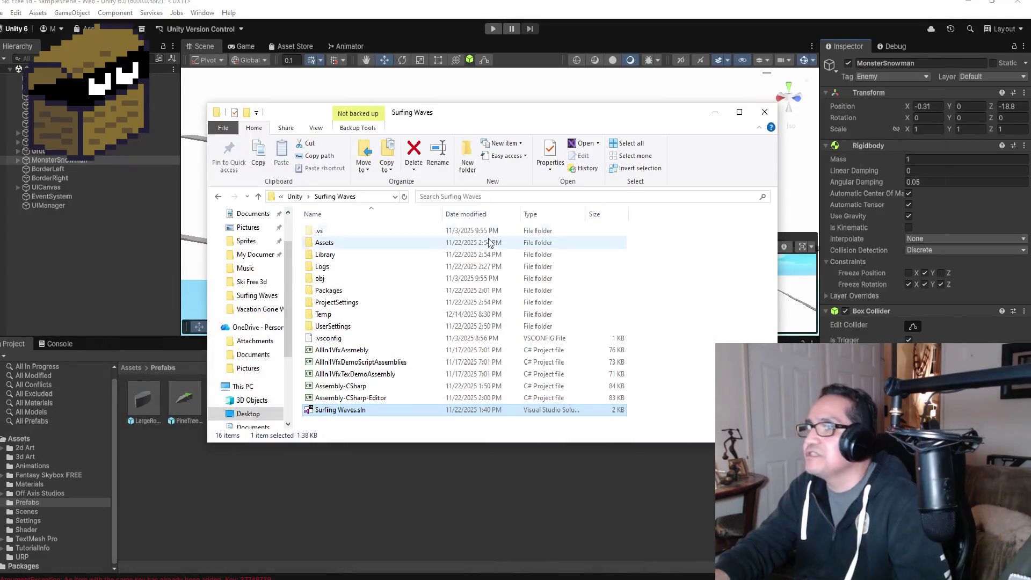
left_click(715, 111)
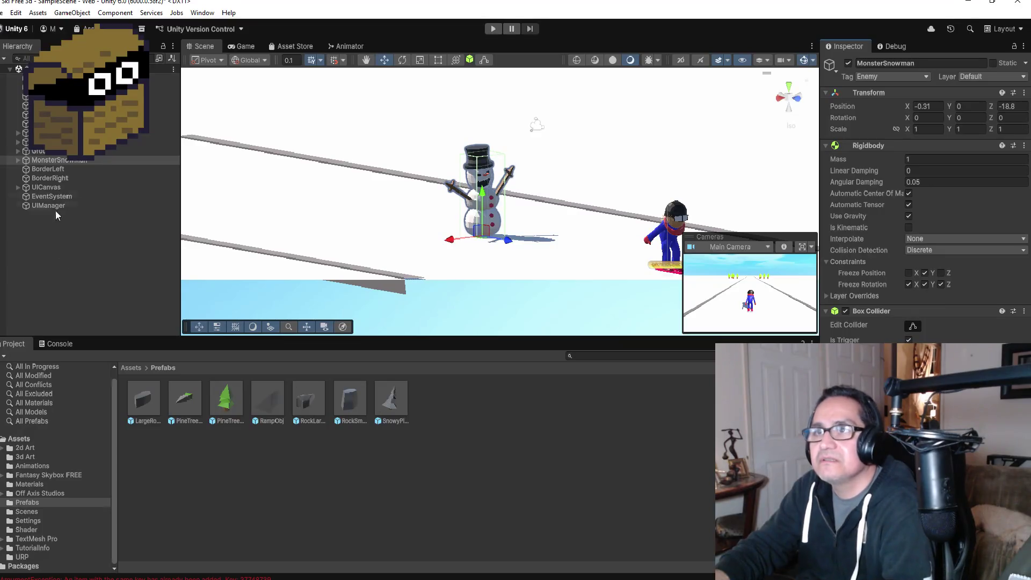
left_click(54, 132)
scroll(921, 204, "down", 5)
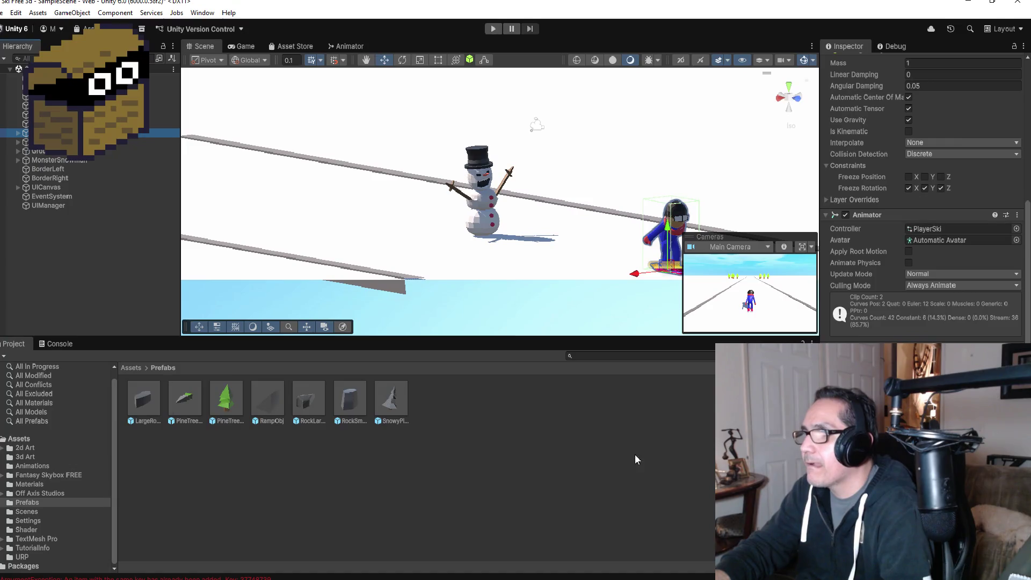
left_click(59, 179)
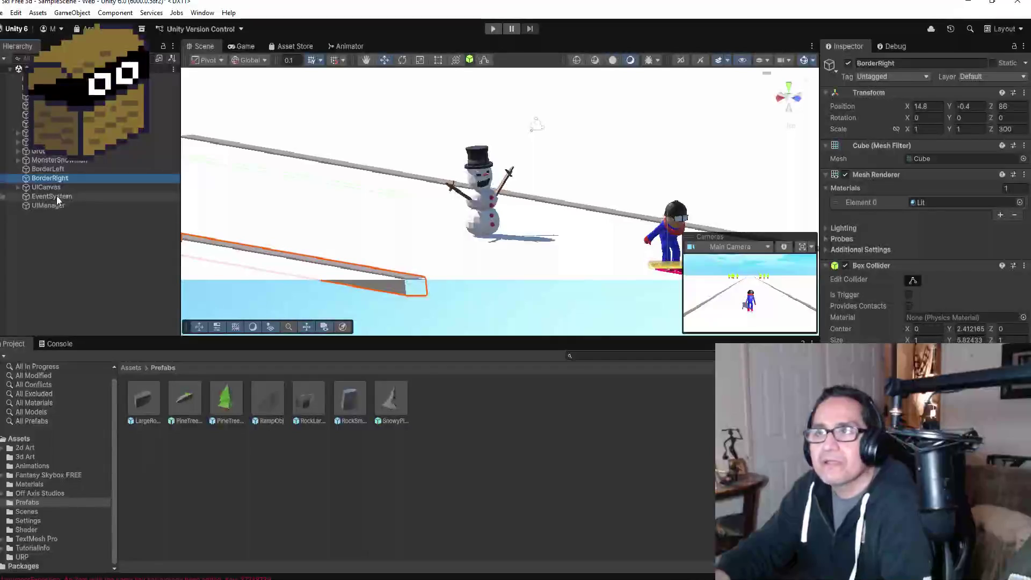
left_click(56, 187)
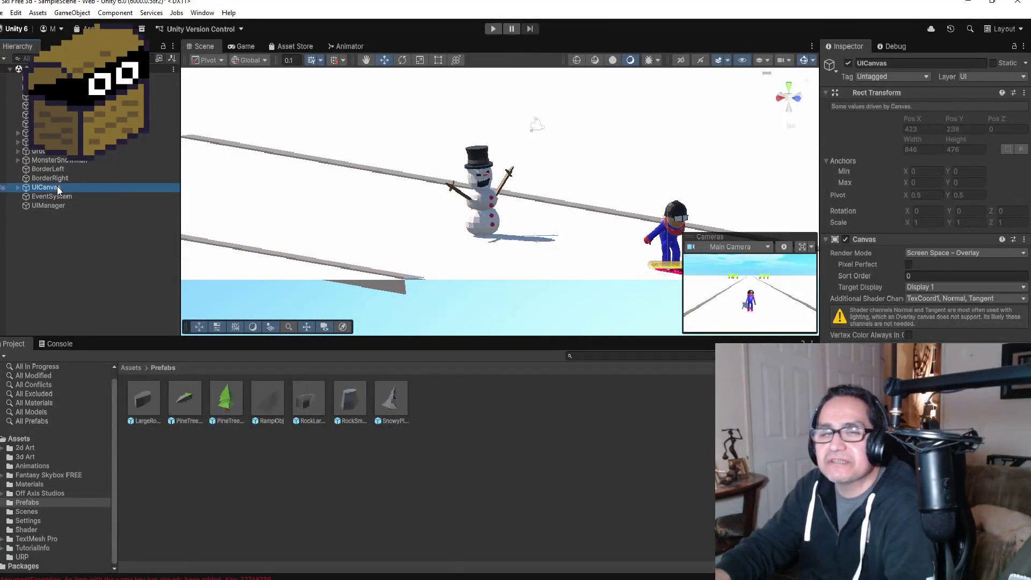
left_click(54, 133)
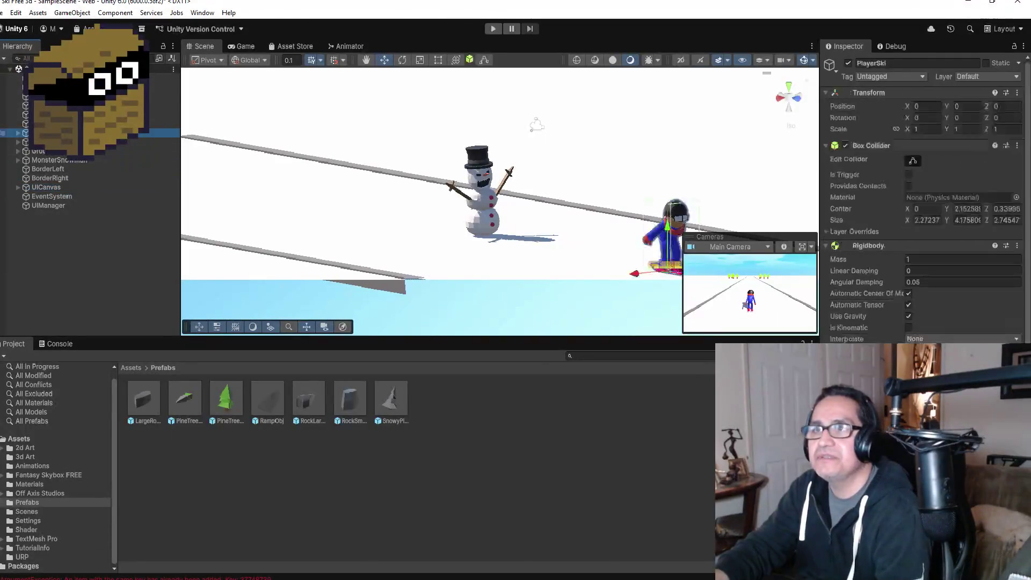
scroll(927, 199, "down", 5)
mouse_move(54, 133)
left_mouse_down()
mouse_move(86, 202)
mouse_move(43, 201)
mouse_move(65, 165)
left_mouse_up()
left_click(64, 161)
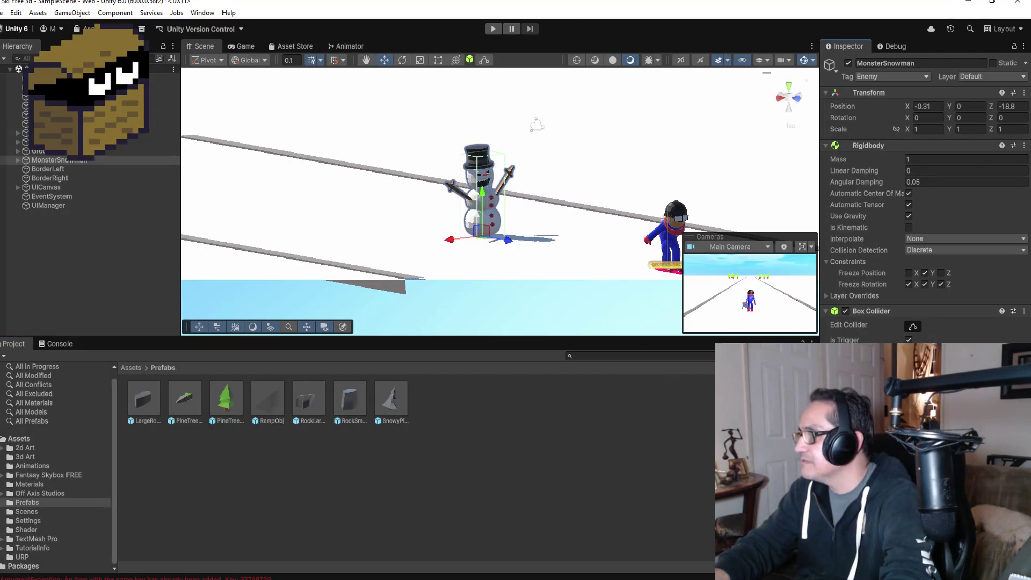
left_click(50, 253)
Create a new Camera from the Hierarchy menu and rename it RearCamera
right_click(44, 234)
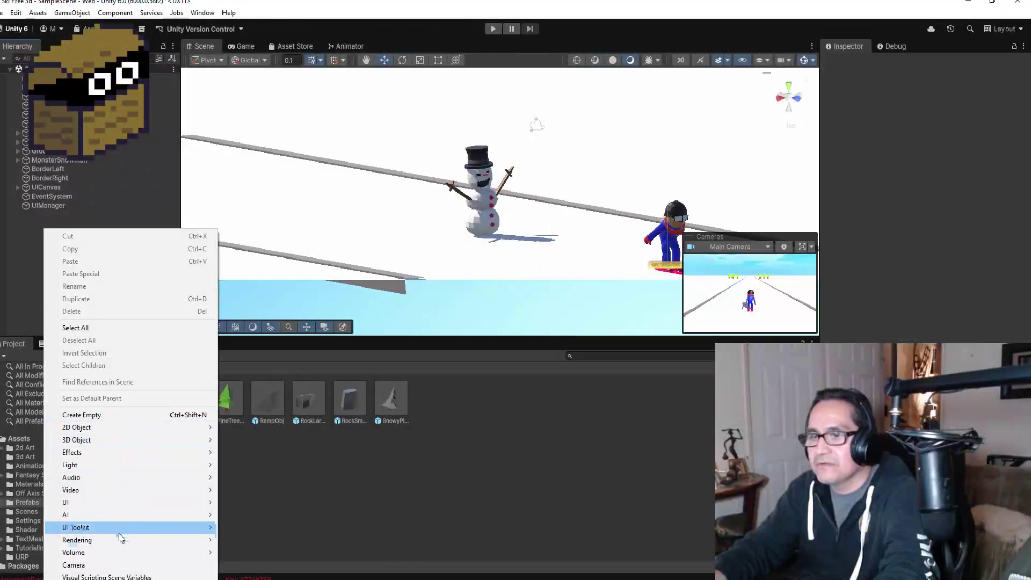
left_click(114, 564)
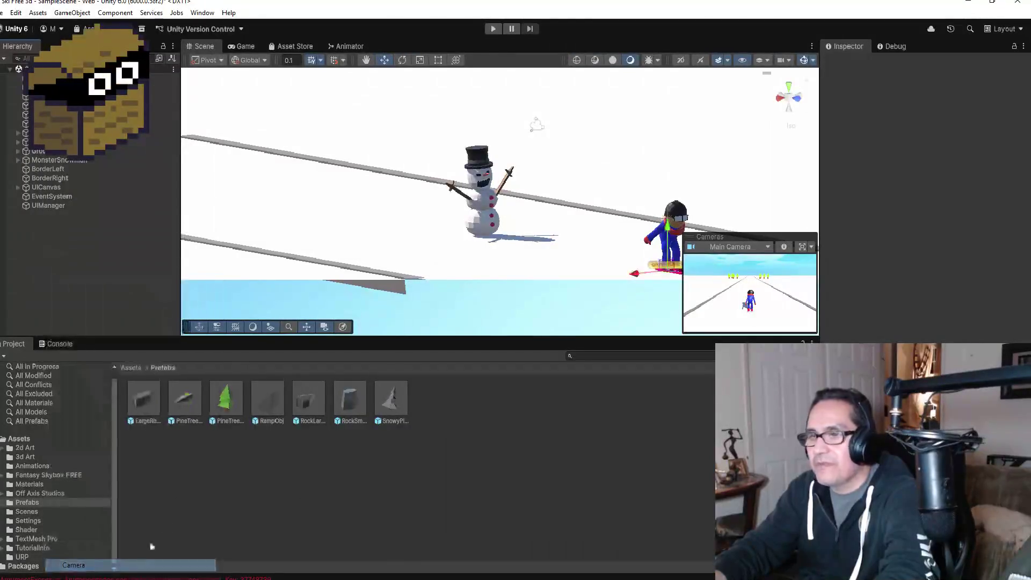
left_click(934, 64)
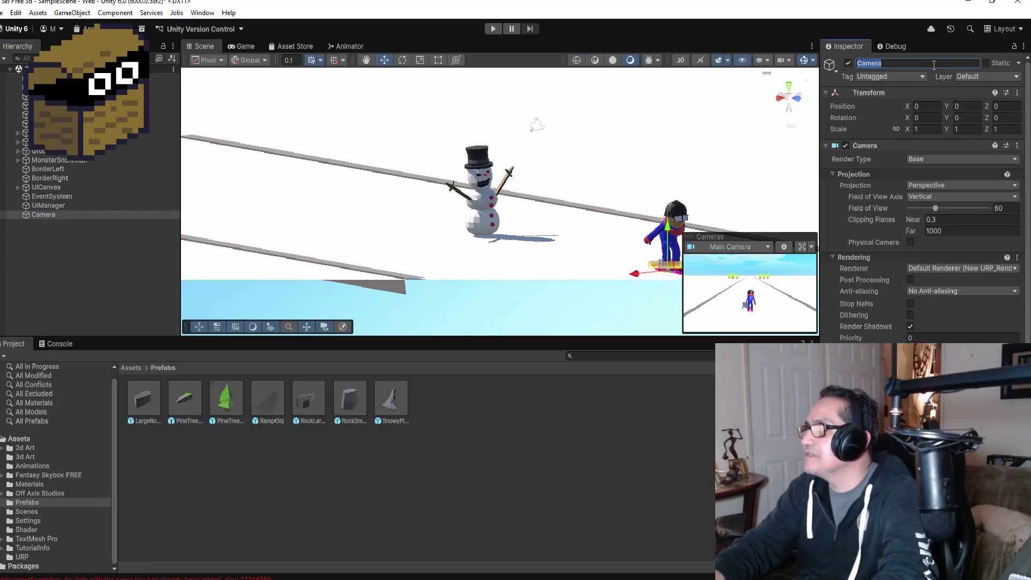
type("RearCam")
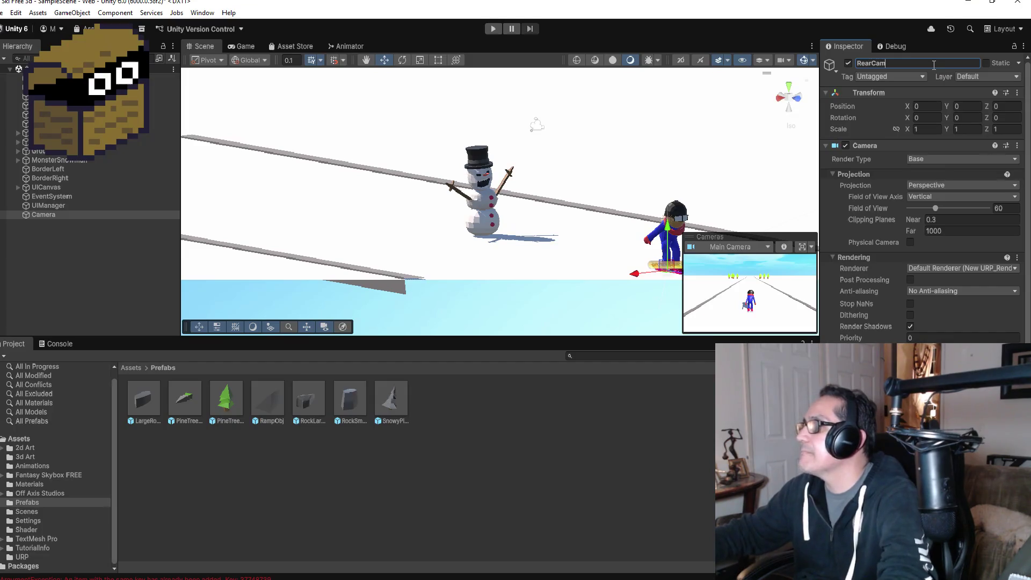
key("Return")
Open and close a floating properties window for RearCamera twice with Alt+P
scroll(921, 199, "down", 3)
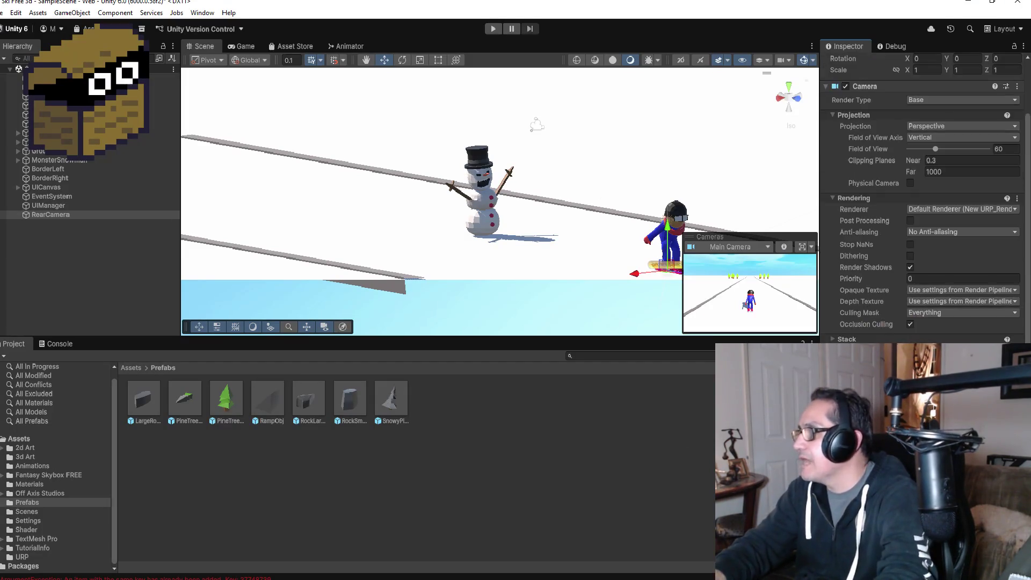
key("alt+p")
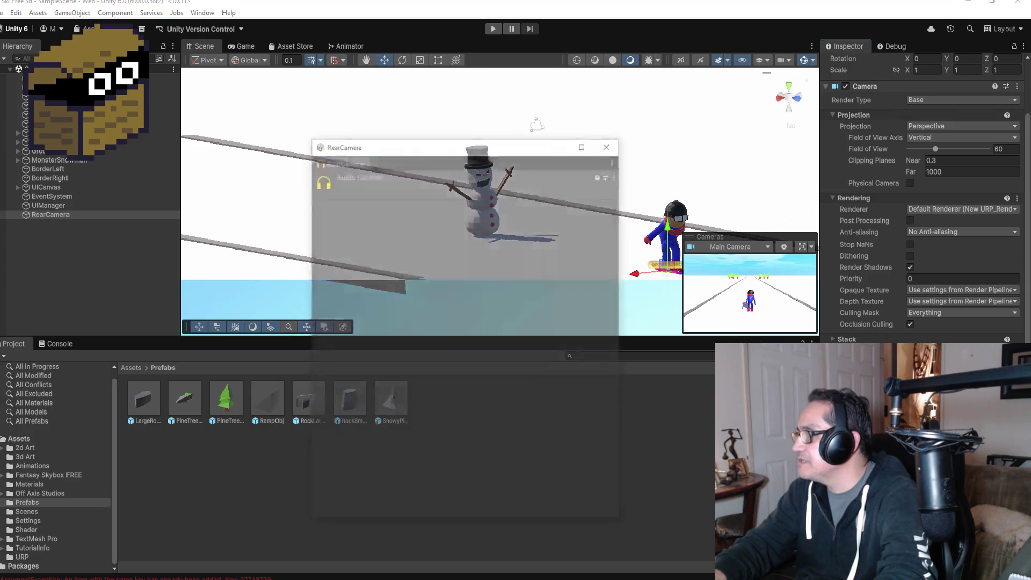
left_click(611, 142)
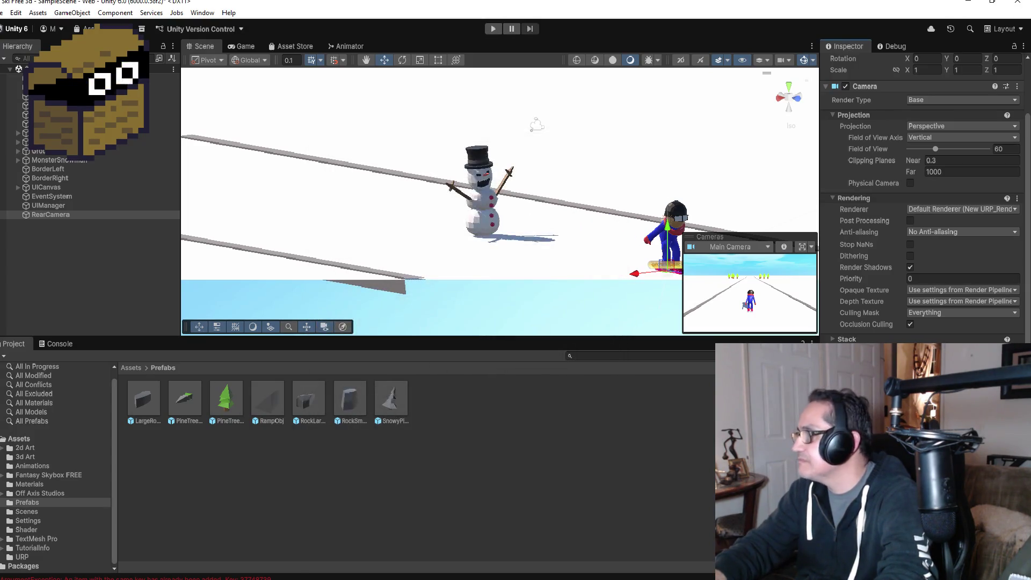
key("alt+p")
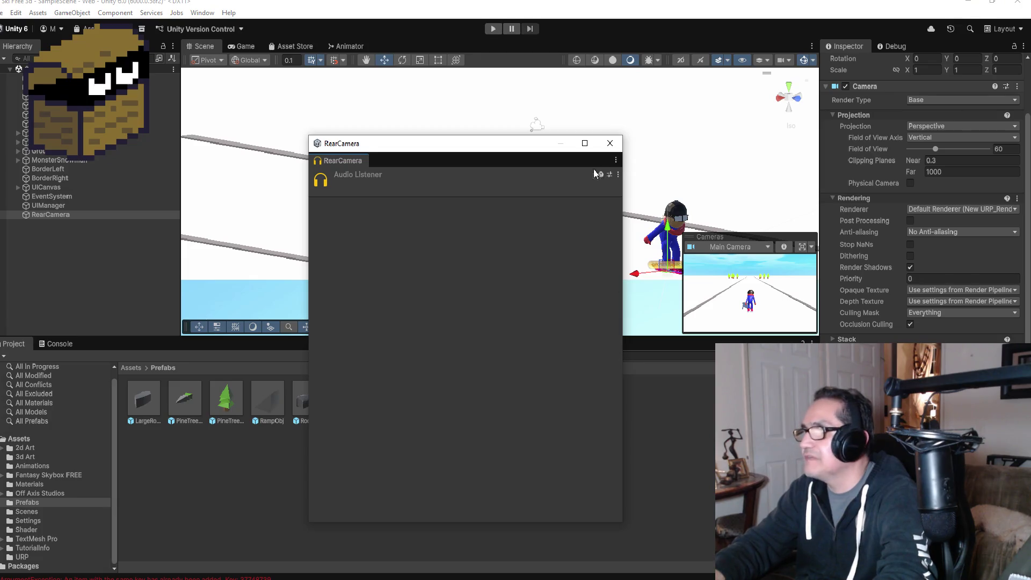
left_click(611, 143)
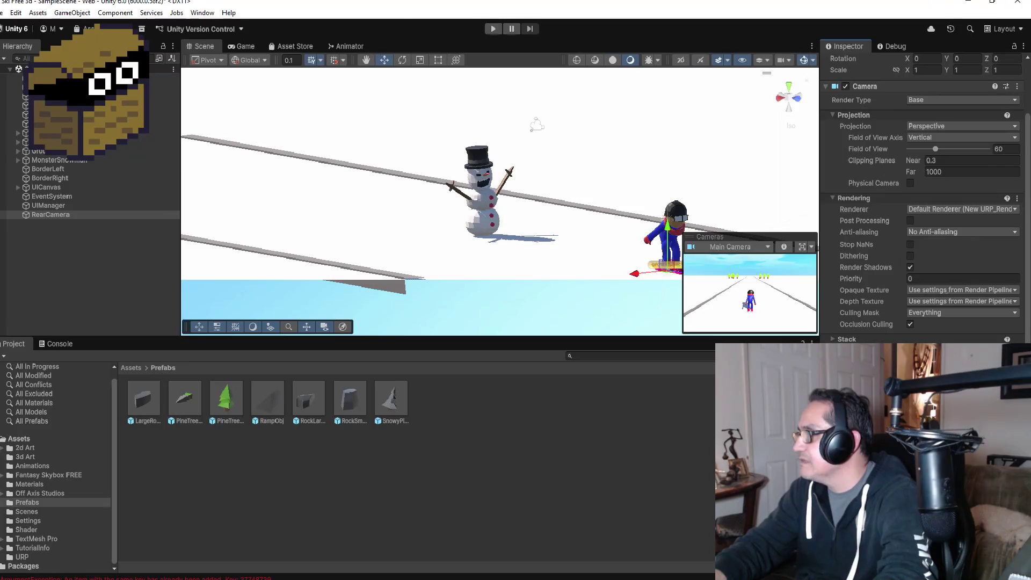
scroll(924, 198, "up", 1)
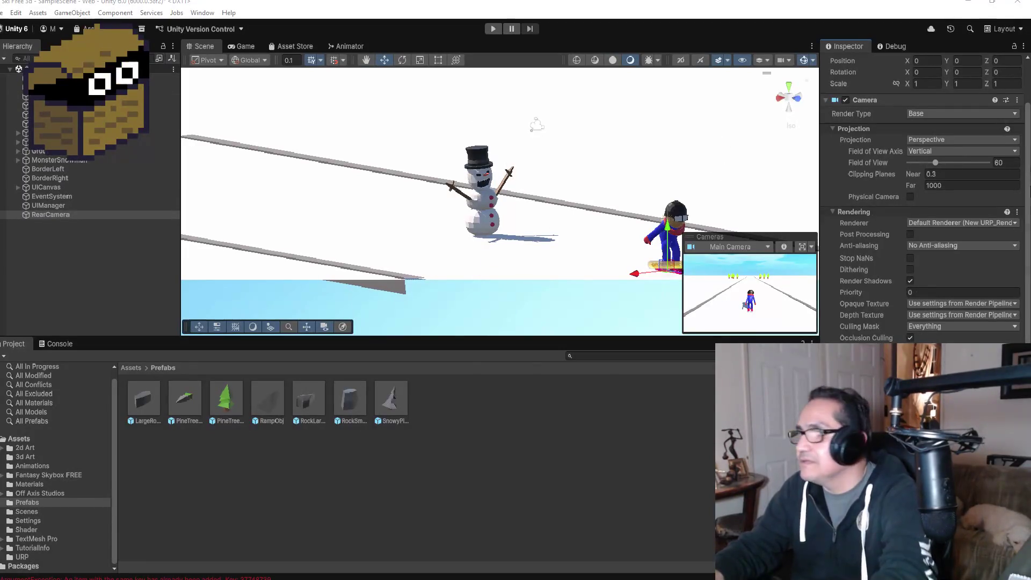
scroll(926, 198, "up", 2)
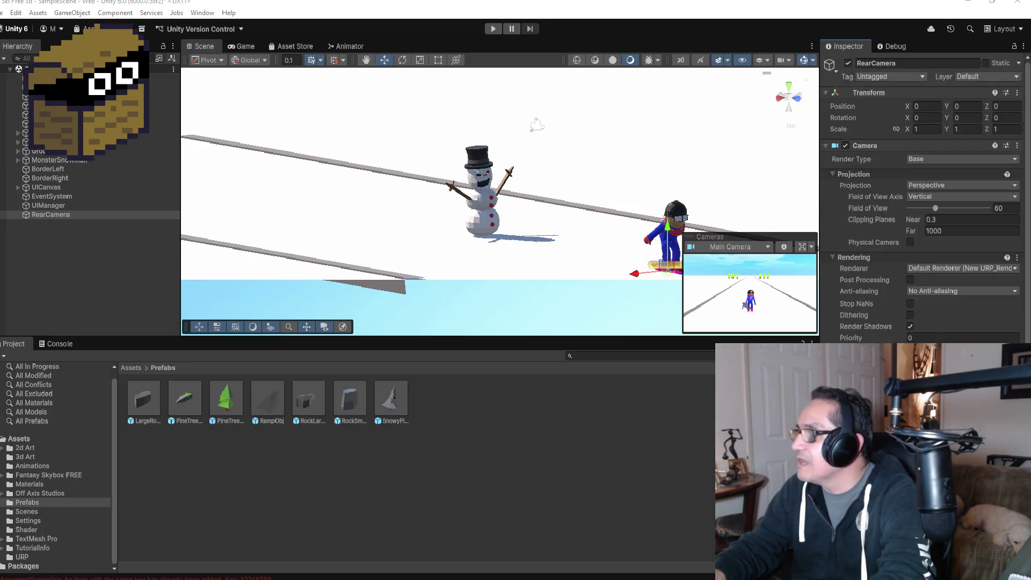
Preview through RearCamera and drag it back to Z -4 from Top view
left_click(70, 218)
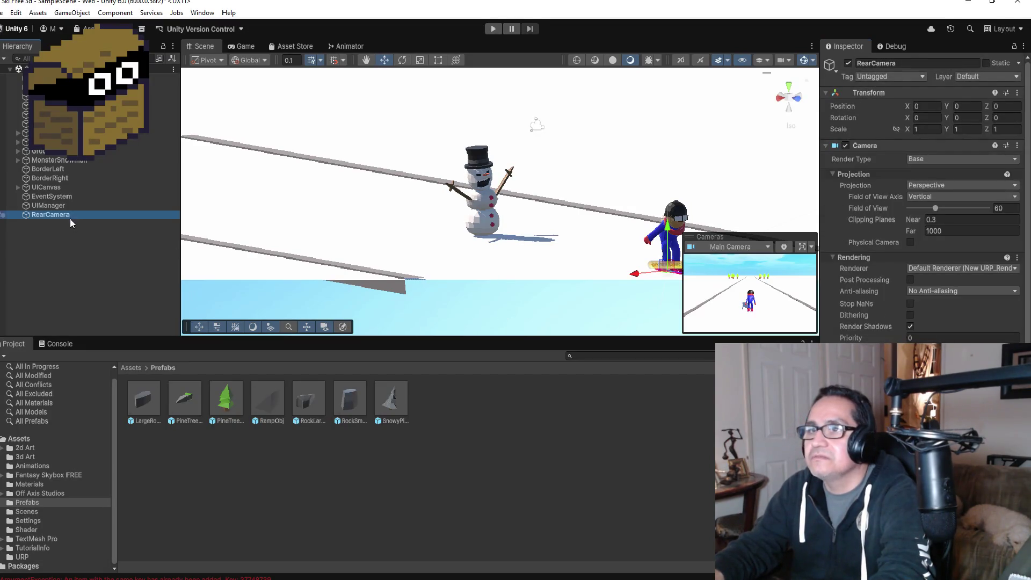
left_click(736, 247)
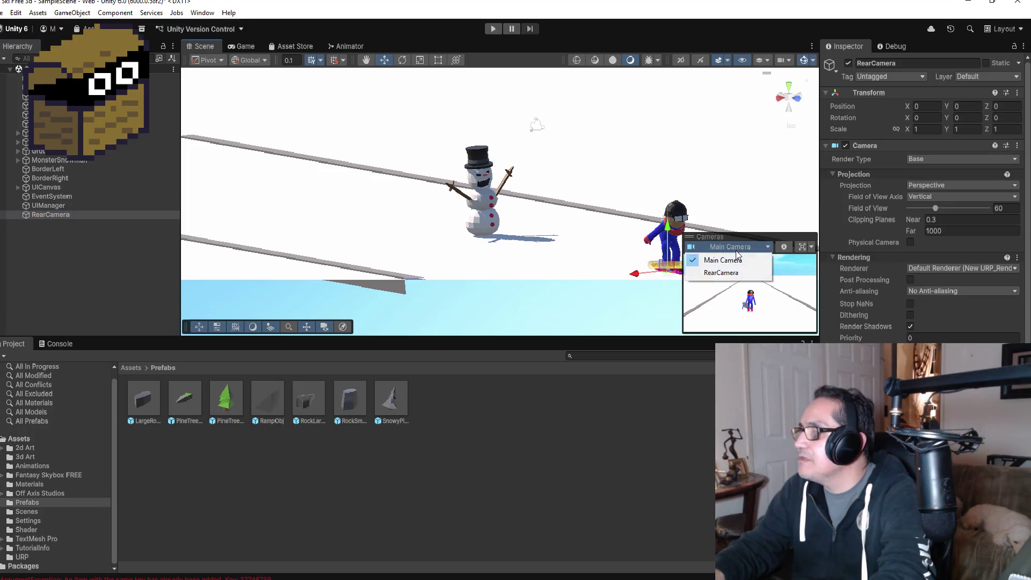
left_click(721, 269)
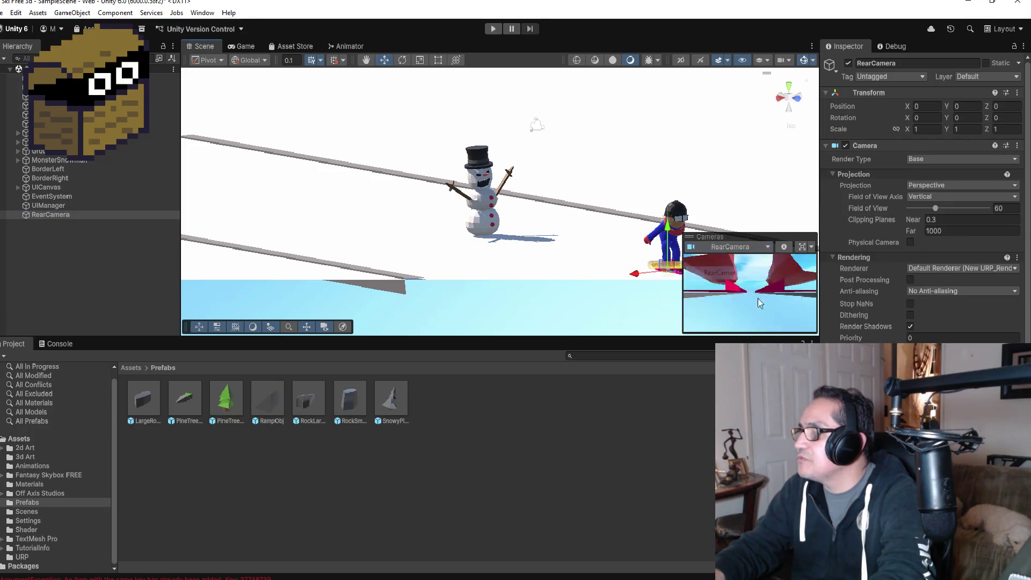
left_click(789, 86)
scroll(541, 185, "down", 5)
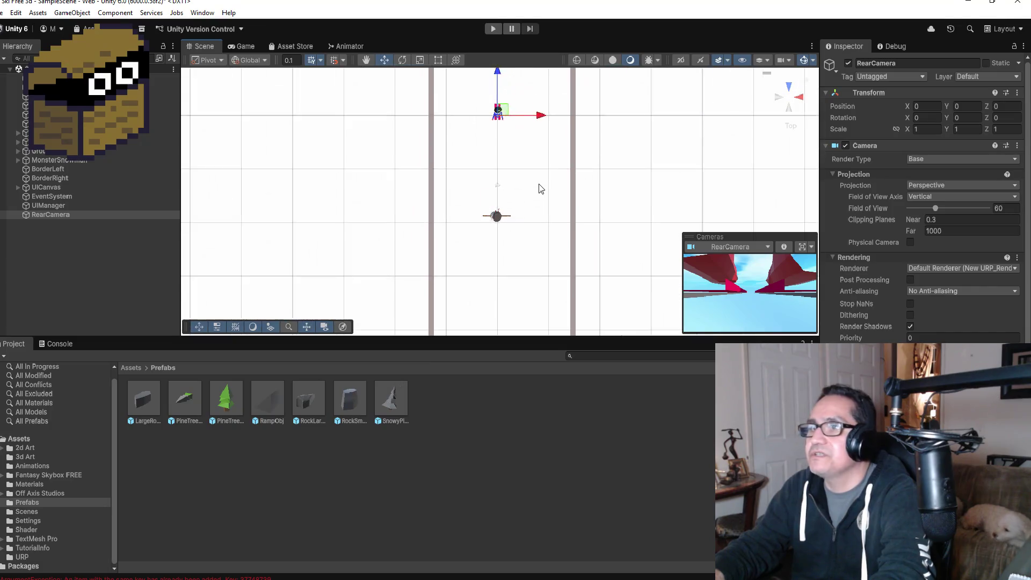
left_click_drag(499, 97, 499, 111)
mouse_move(550, 164)
left_mouse_down("alt")
mouse_move(547, 83)
mouse_move(499, 141)
mouse_move(501, 133)
left_mouse_up("alt")
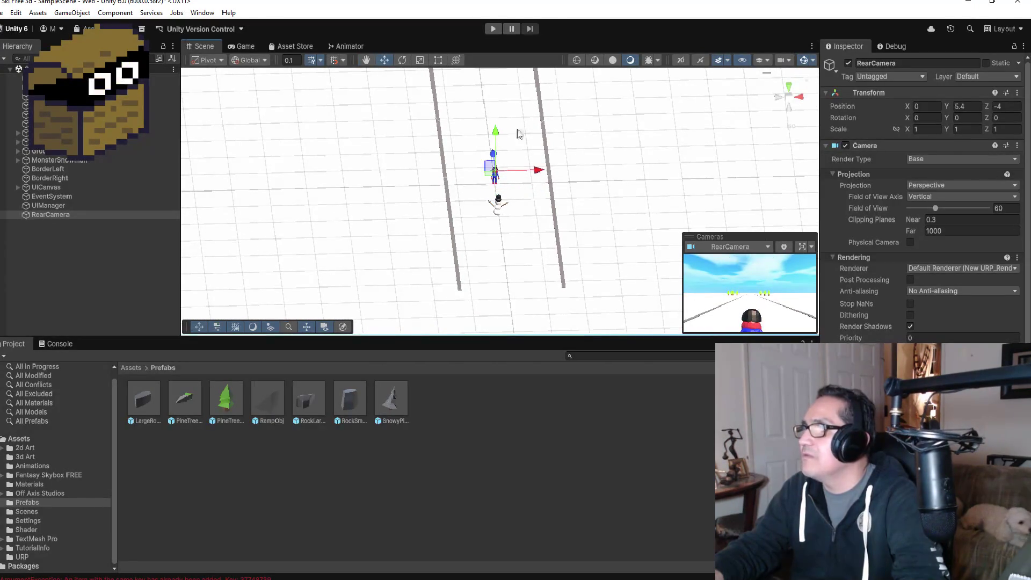
Set RearCamera's Rotation Y to 180
left_click(968, 119)
type("-")
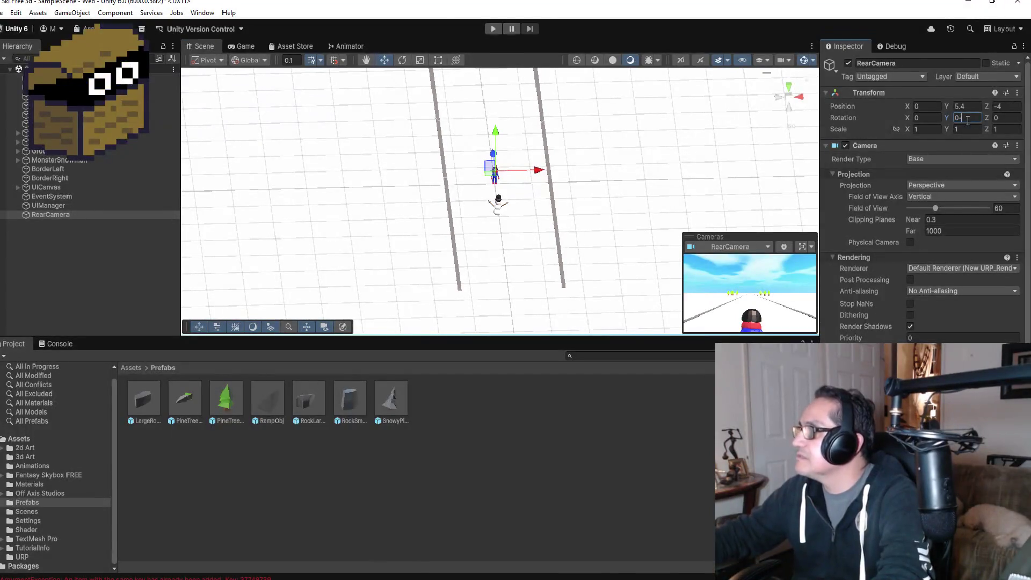
key("BackSpace")
key("BackSpace")
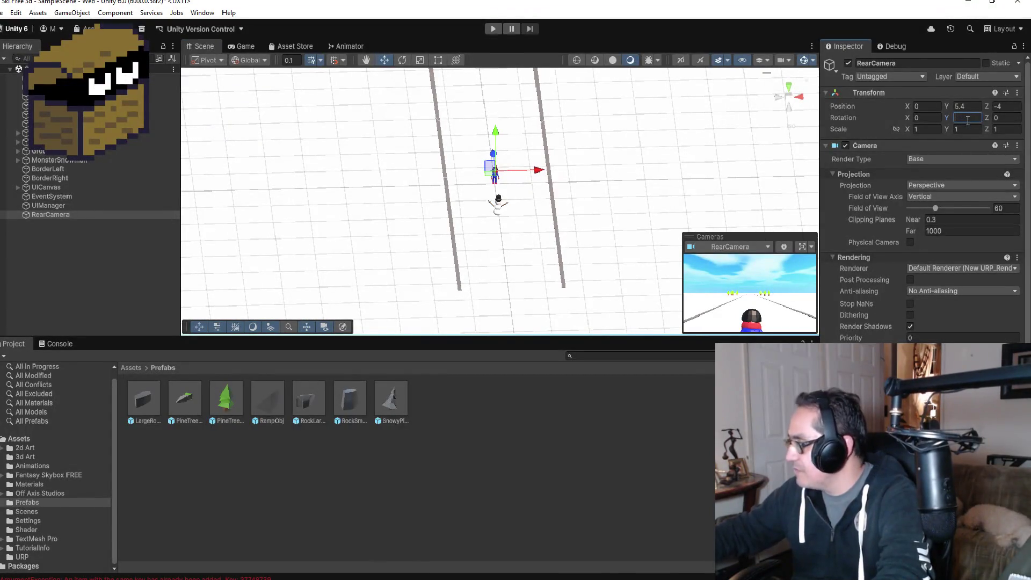
type("90")
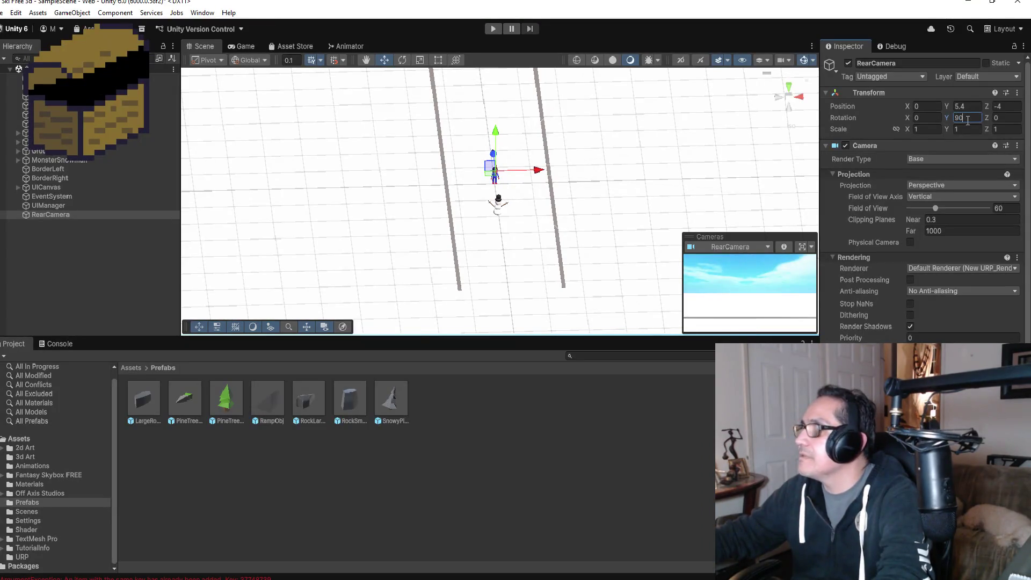
key("BackSpace")
key("BackSpace")
type("180")
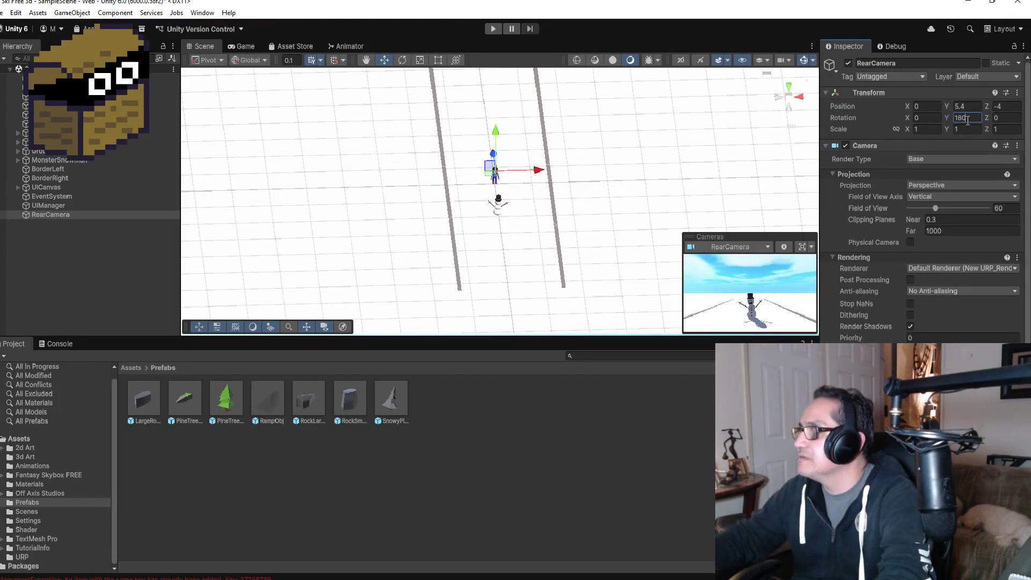
Slide RearCamera along Z to position 1 and frame it in the Scene view
left_click_drag(494, 154, 494, 149)
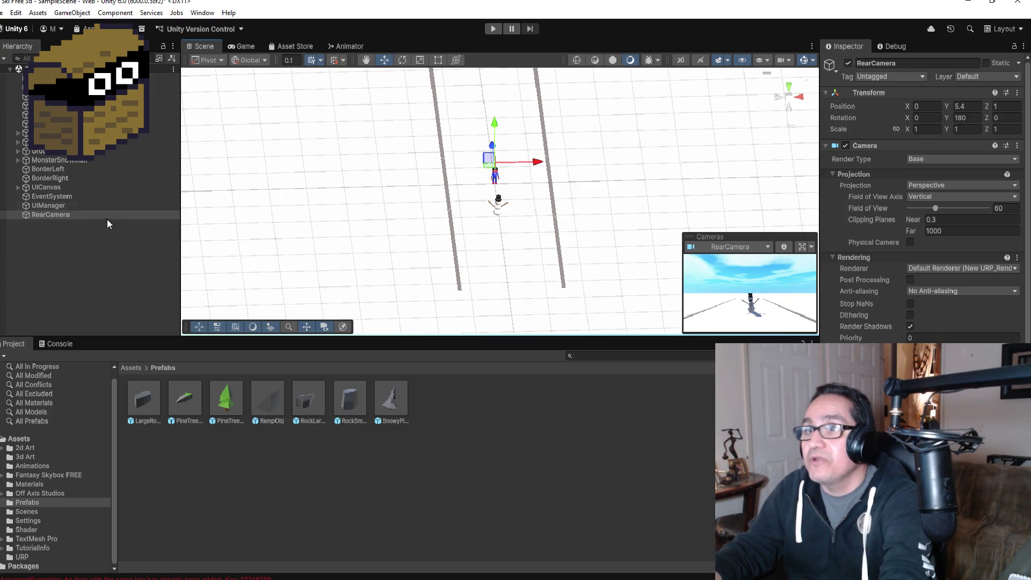
double_click(70, 213)
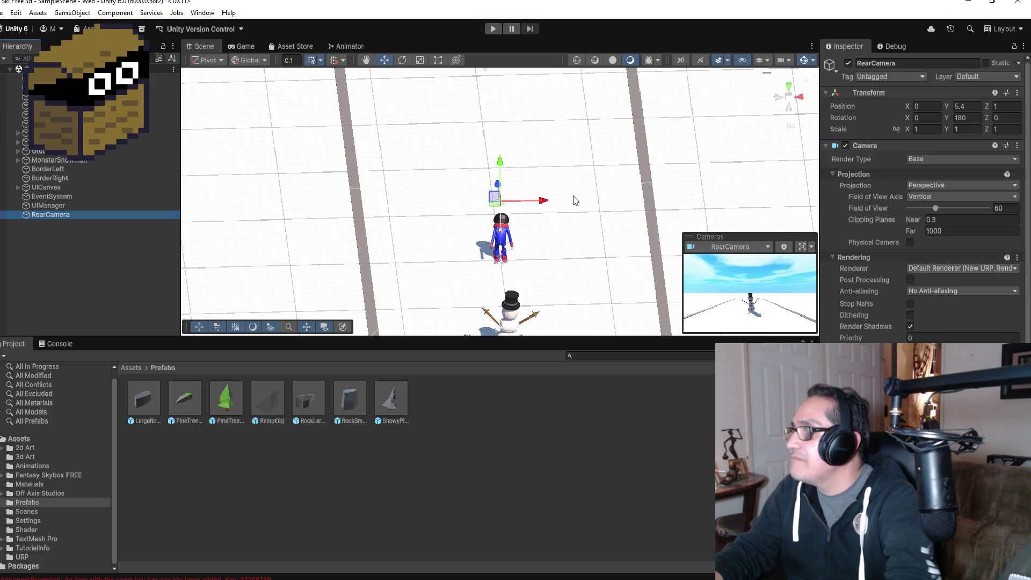
Drag RearCamera down onto the skier to 0, 4.38, -0.15 and reselect it
mouse_move(497, 185)
left_mouse_down()
mouse_move(498, 196)
mouse_move(505, 184)
left_mouse_up()
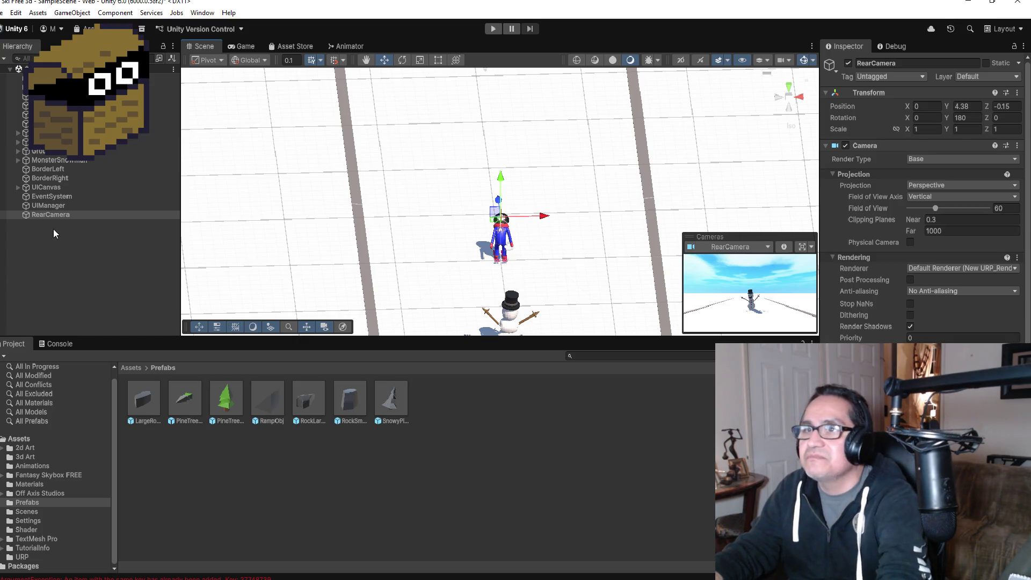
left_click(63, 215)
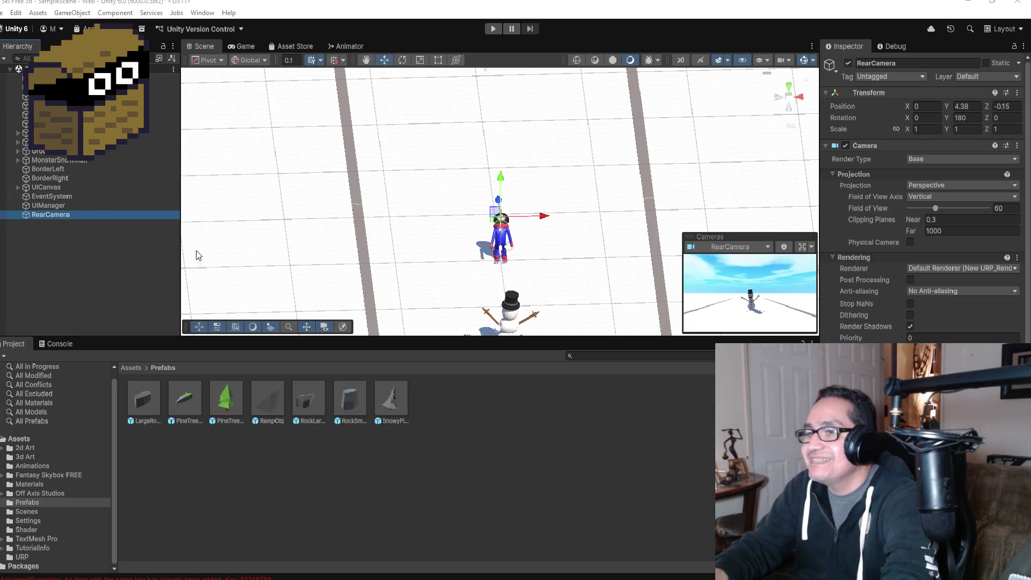
Deselect RearCamera, leaving it at 0, 4.38, -0.15 with Y rotation 180
left_click(98, 250)
left_click(75, 214)
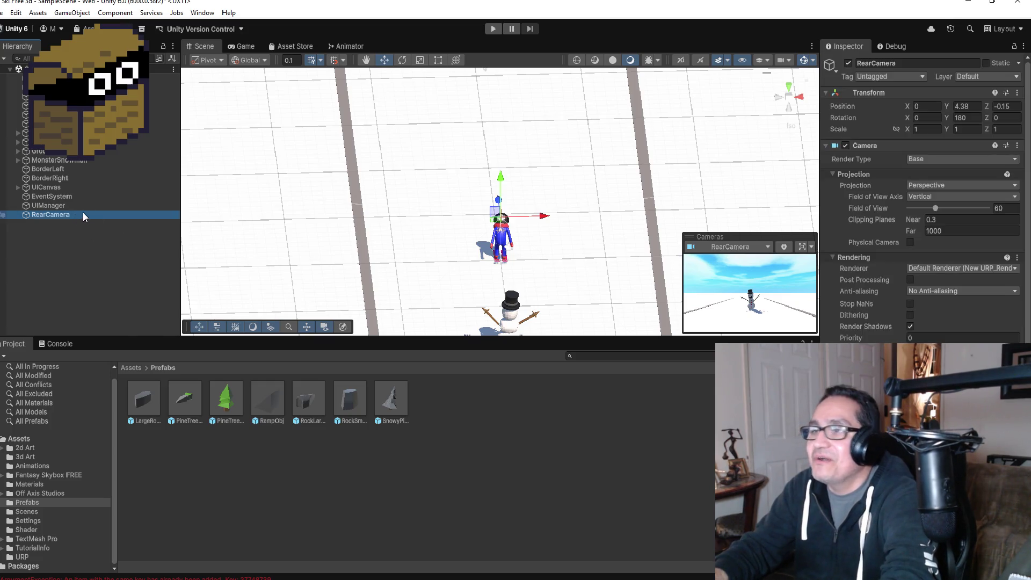
left_click_drag(572, 322, 663, 230)
mouse_move(631, 260)
left_mouse_down()
mouse_move(582, 182)
mouse_move(615, 179)
left_mouse_up()
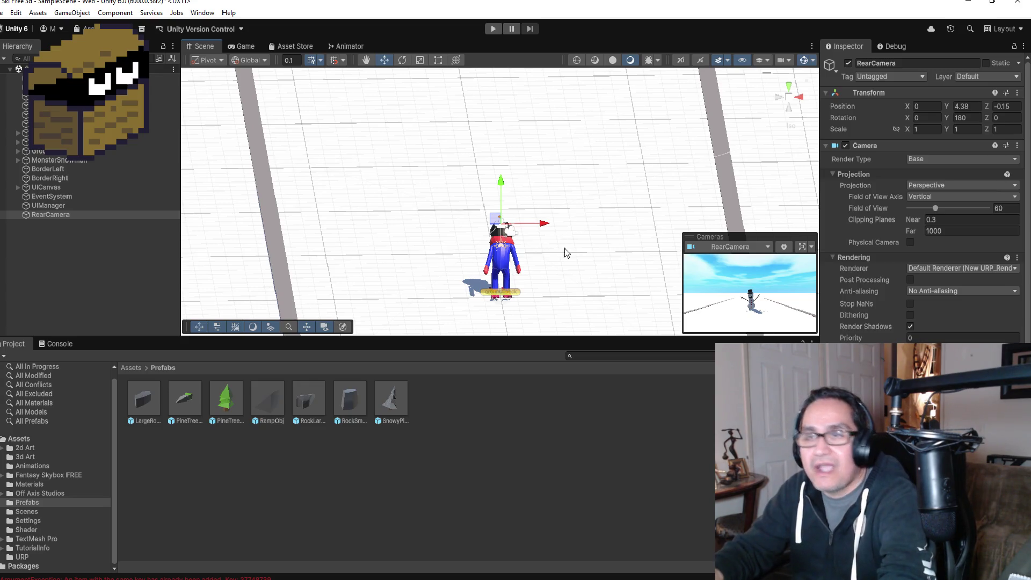
scroll(489, 254, "down", 2)
left_click(78, 240)
left_click(60, 214)
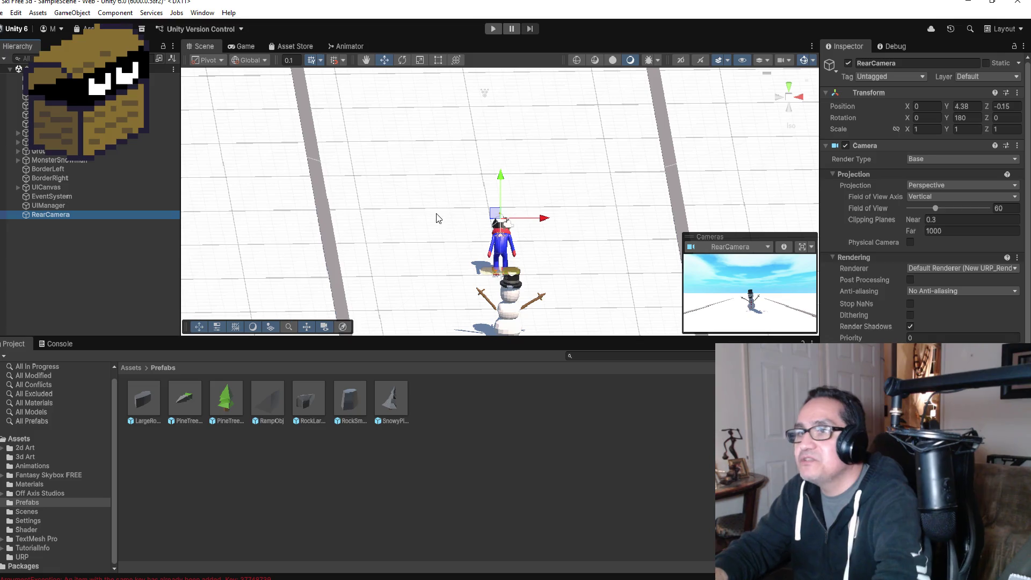
scroll(463, 191, "up", 2)
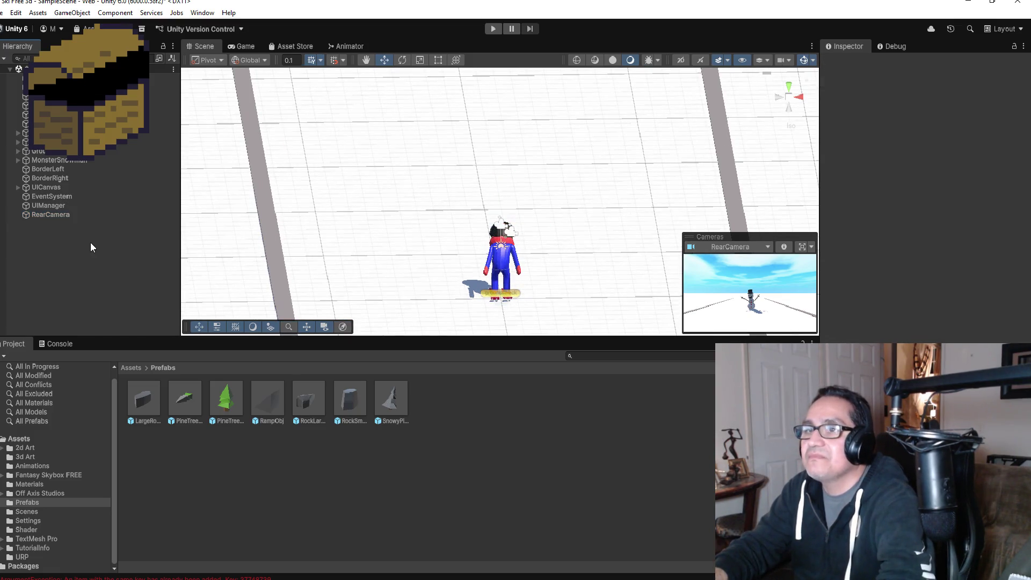
Move RearCamera near the top of the Hierarchy, then run and stop a quick Play test
left_click(63, 207)
left_click(62, 214)
left_click_drag(63, 215, 62, 87)
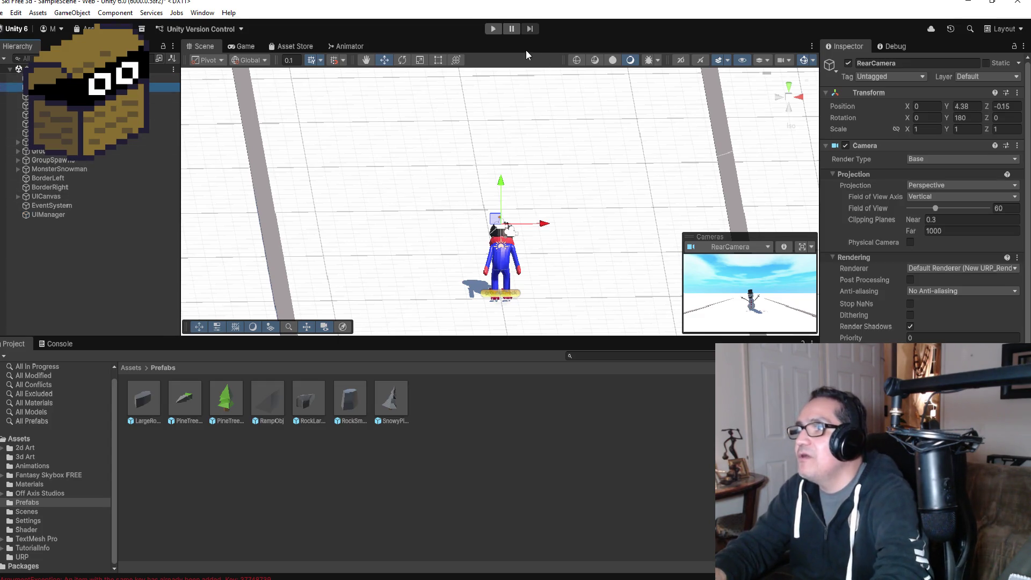
left_click(490, 30)
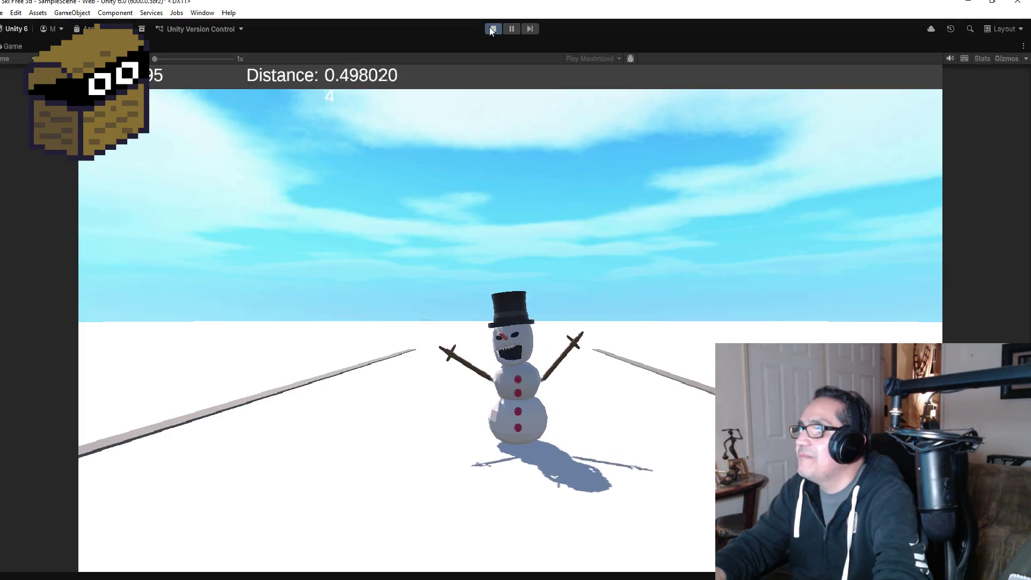
left_click(490, 29)
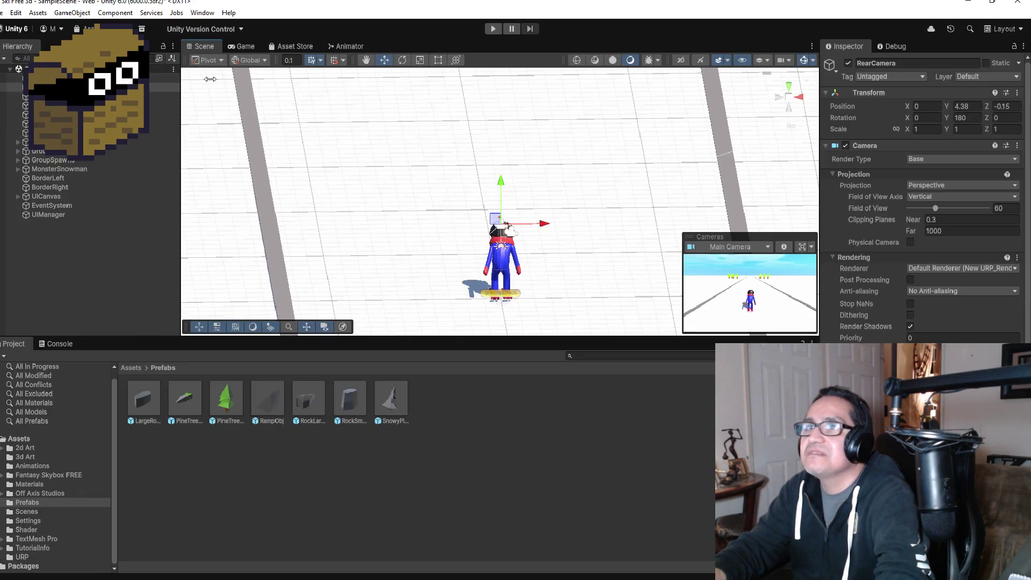
Keep RearCamera's Render Type as Base and switch its Projection to Orthographic
left_click(940, 161)
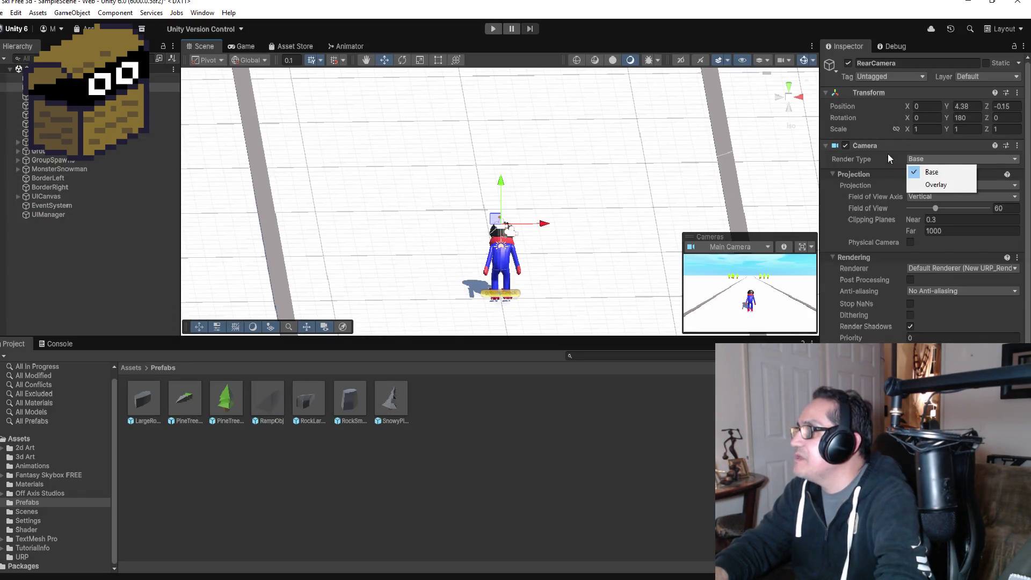
left_click(933, 172)
left_click(943, 185)
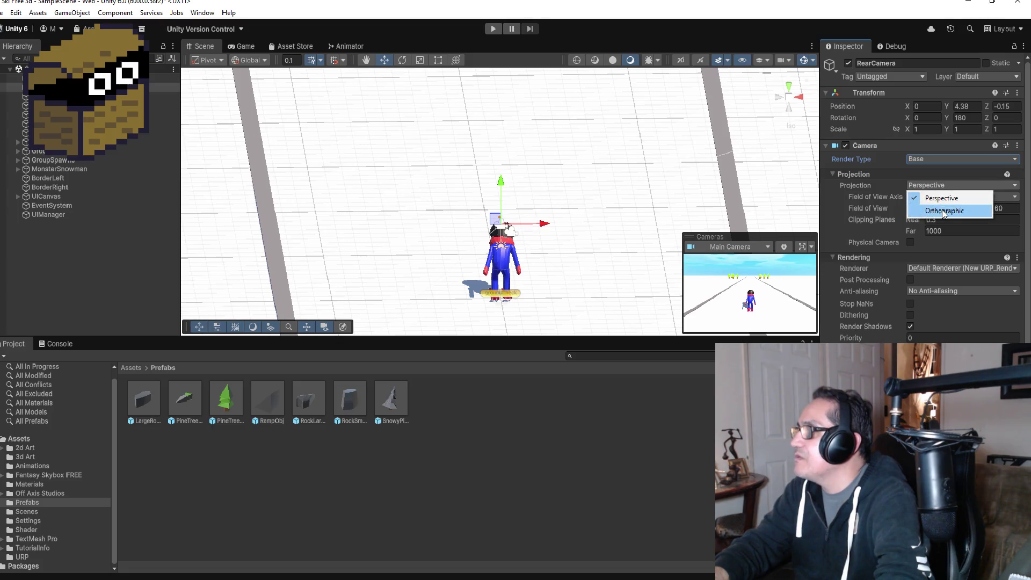
left_click(944, 211)
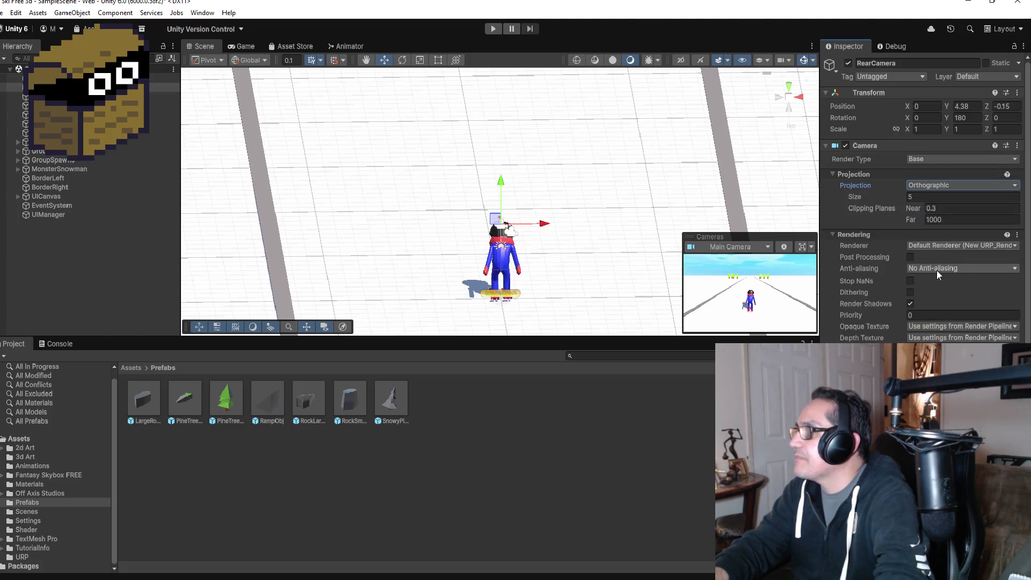
scroll(925, 196, "down", 1)
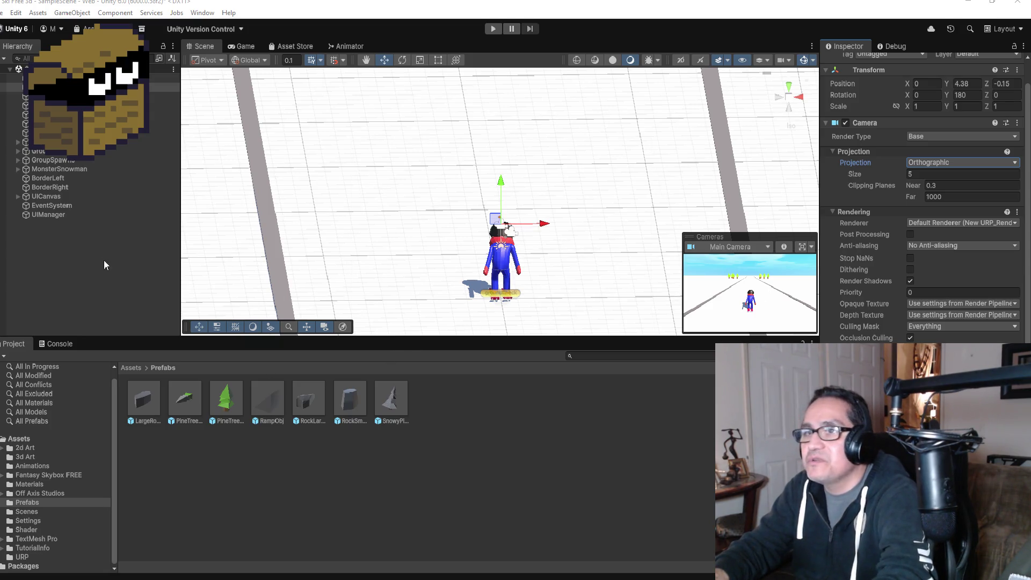
left_click(55, 240)
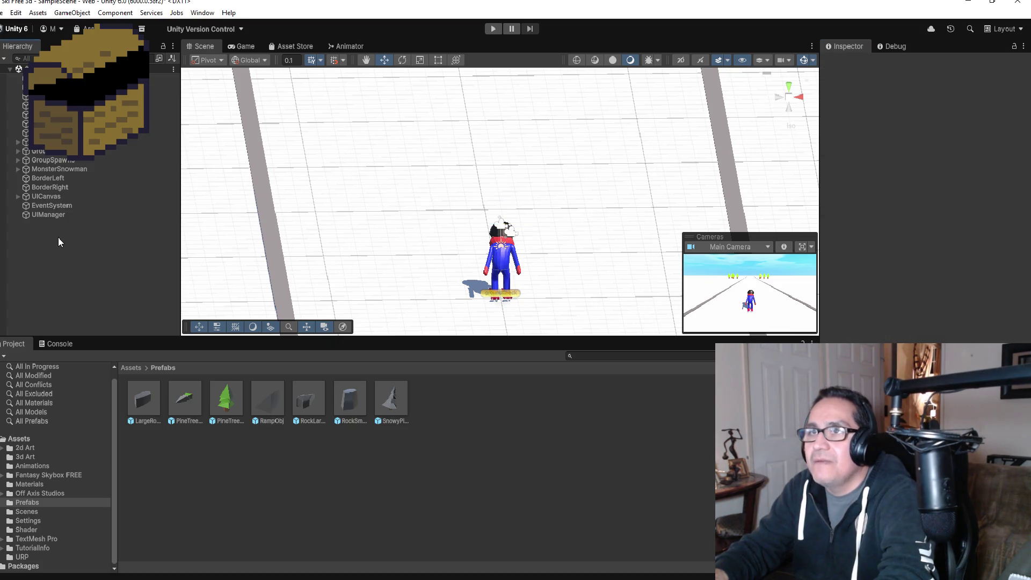
left_click(54, 87)
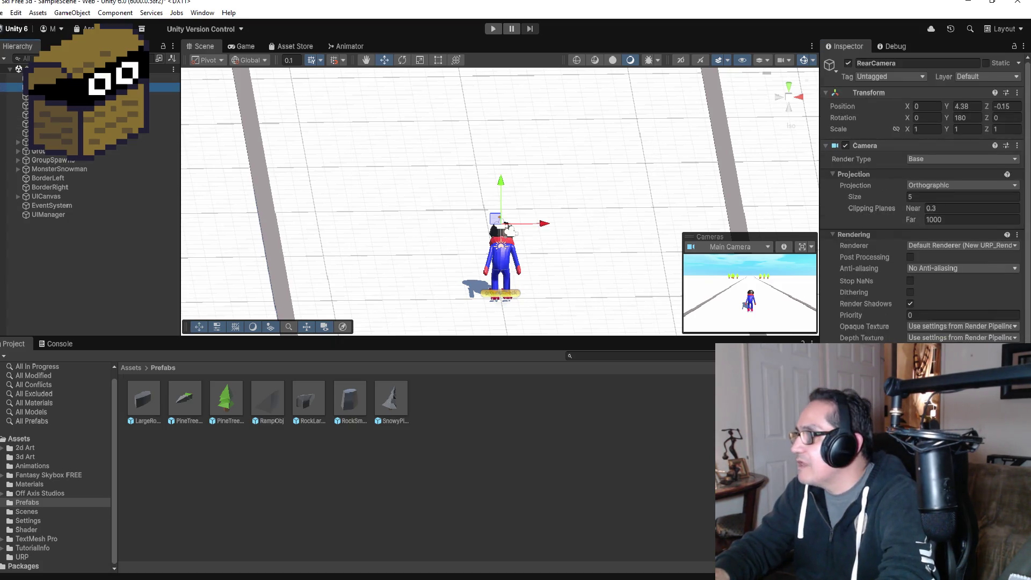
scroll(921, 204, "down", 2)
scroll(921, 204, "up", 2)
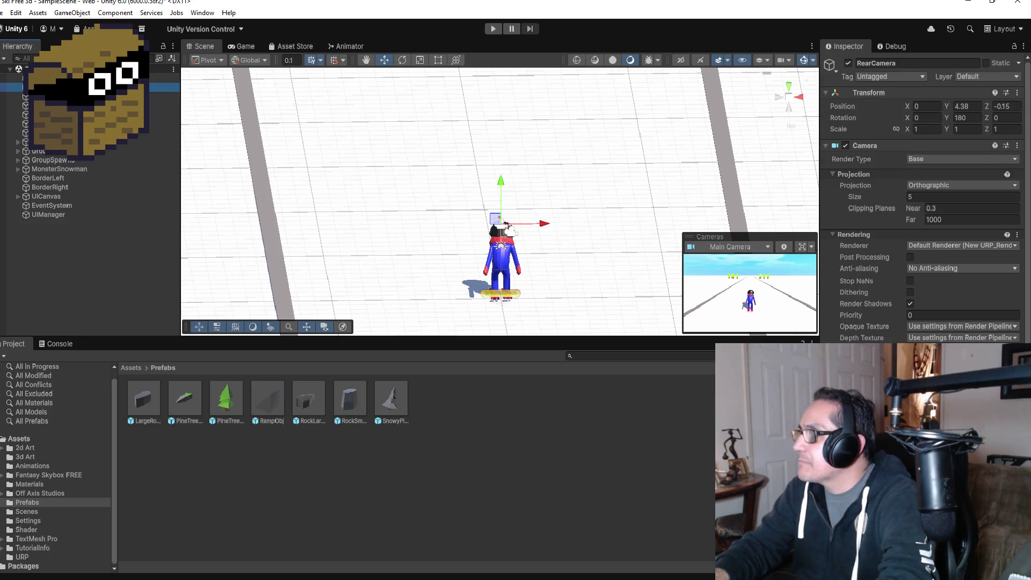
left_click(79, 231)
right_click(60, 230)
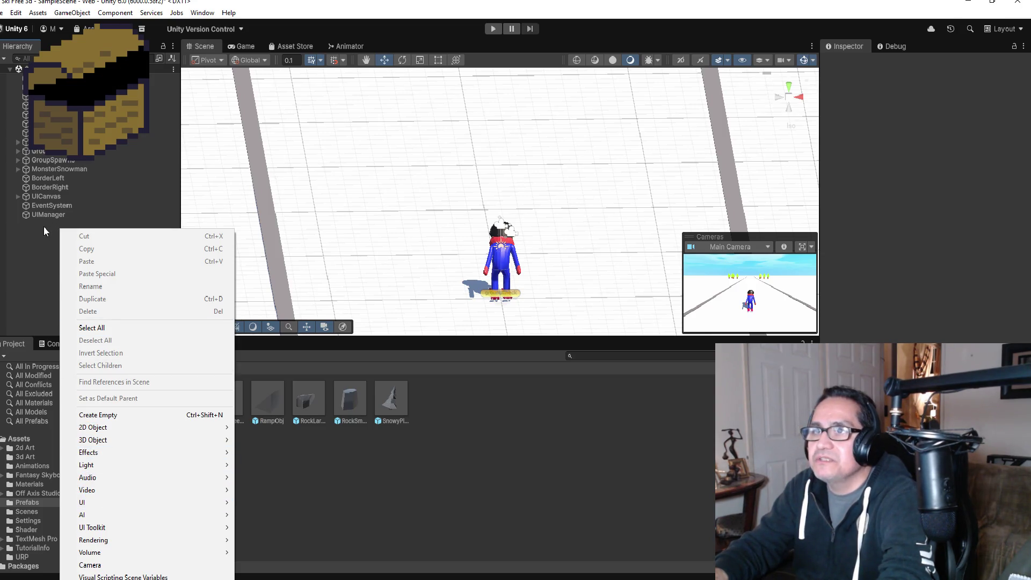
left_click(34, 232)
left_click(33, 152)
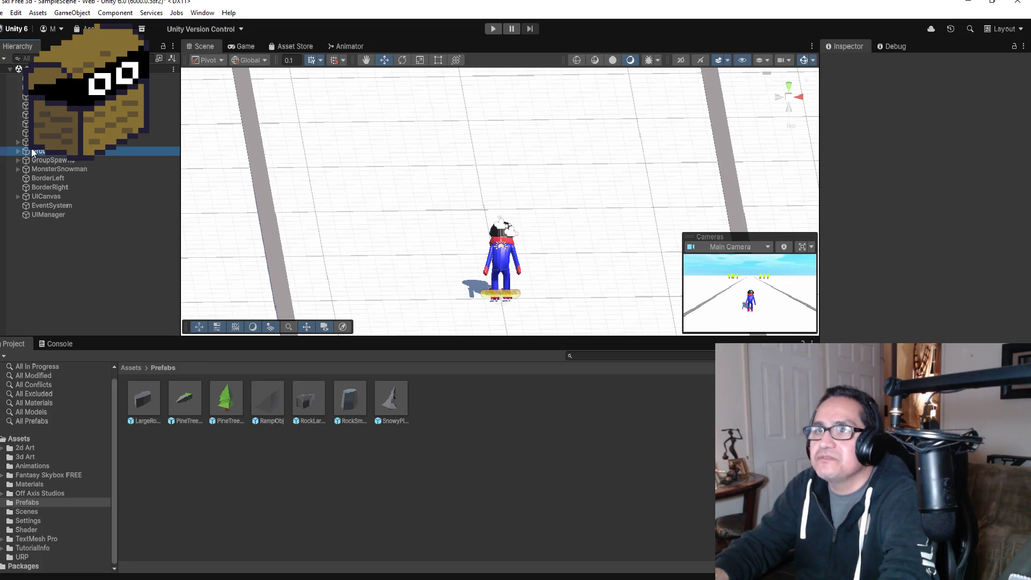
left_click(30, 160)
left_click(44, 177)
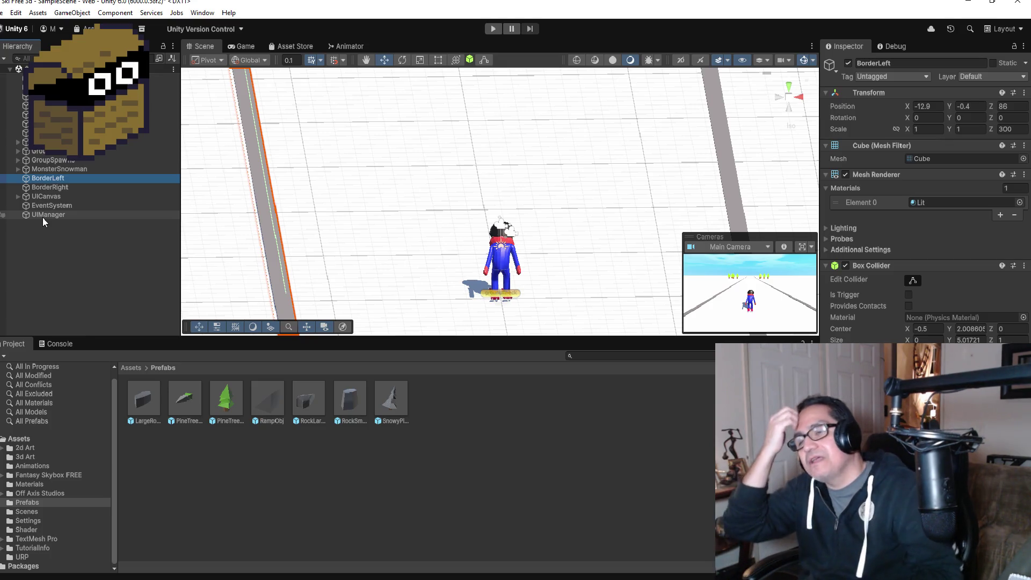
Expand UICanvas and inspect its txtDistance, txtSpeed, UIPanel and dspDistance children
left_click(20, 197)
left_click(17, 196)
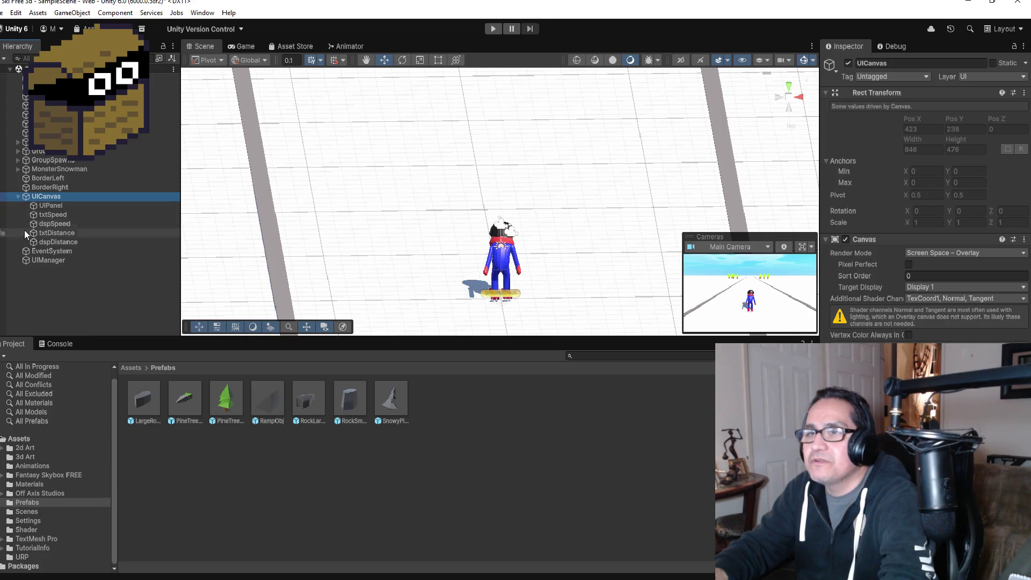
left_click(55, 236)
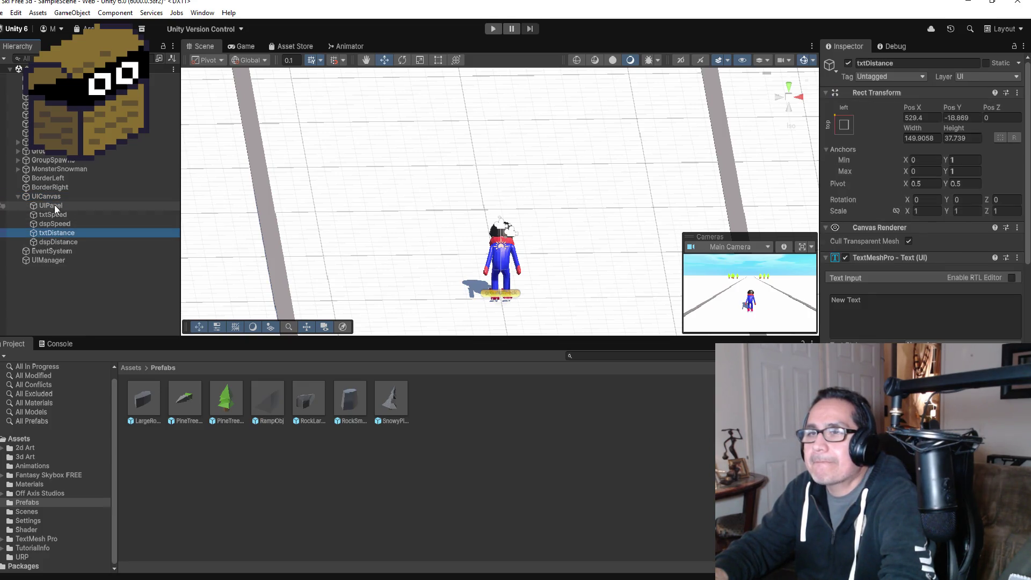
left_click(55, 215)
left_click(56, 205)
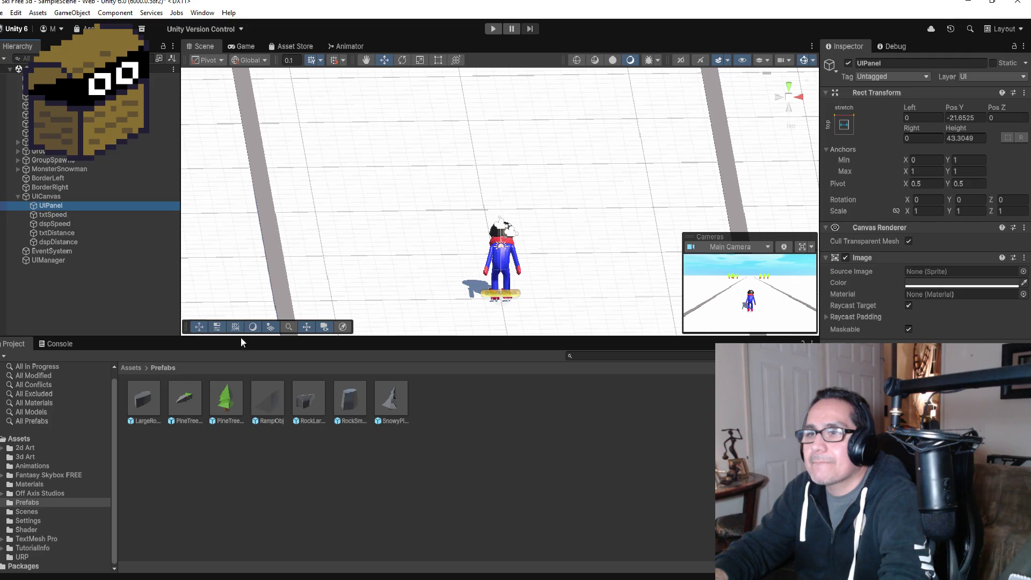
left_click(47, 233)
left_click(50, 242)
Review UIPanel, txtSpeed, dspSpeed, txtDistance, UICanvas and dspDistance again, ending on UIPanel
left_click(53, 206)
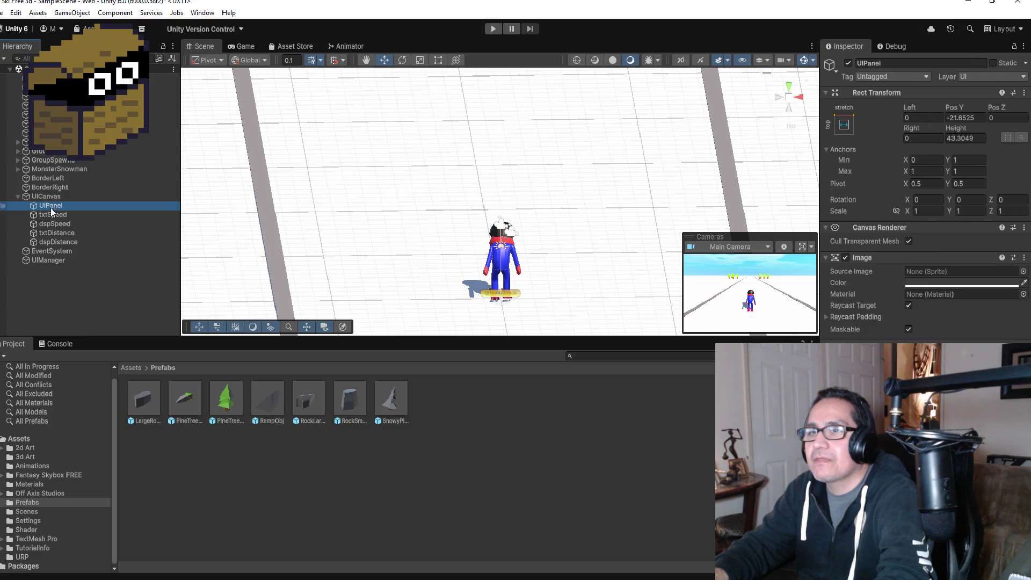
left_click(47, 214)
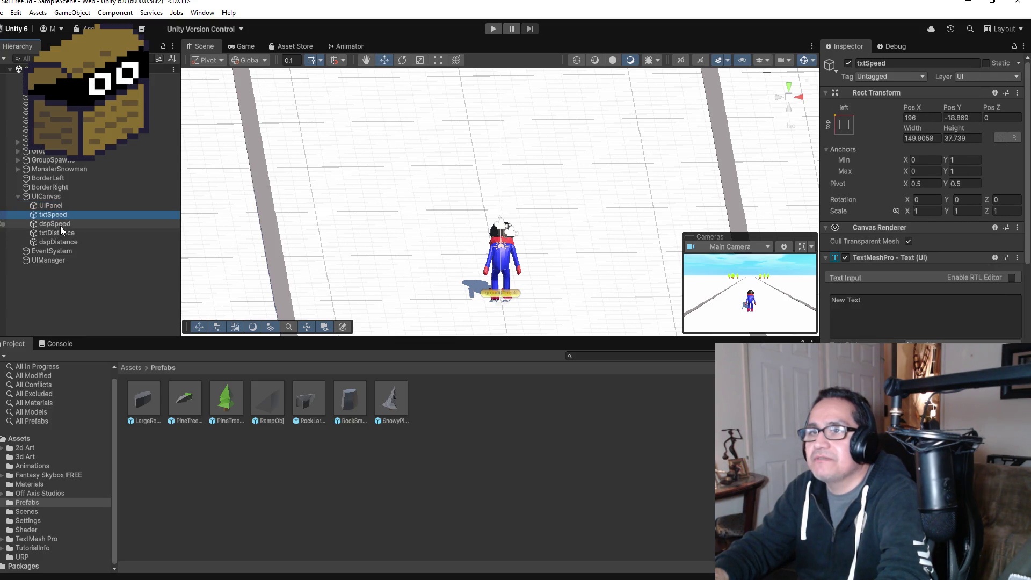
left_click(60, 224)
left_click(61, 235)
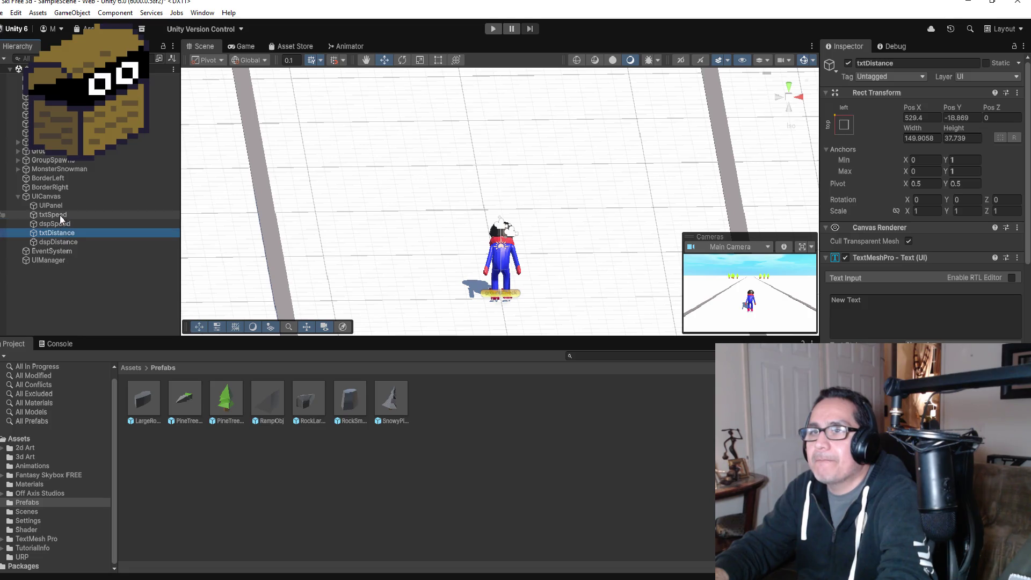
left_click(47, 197)
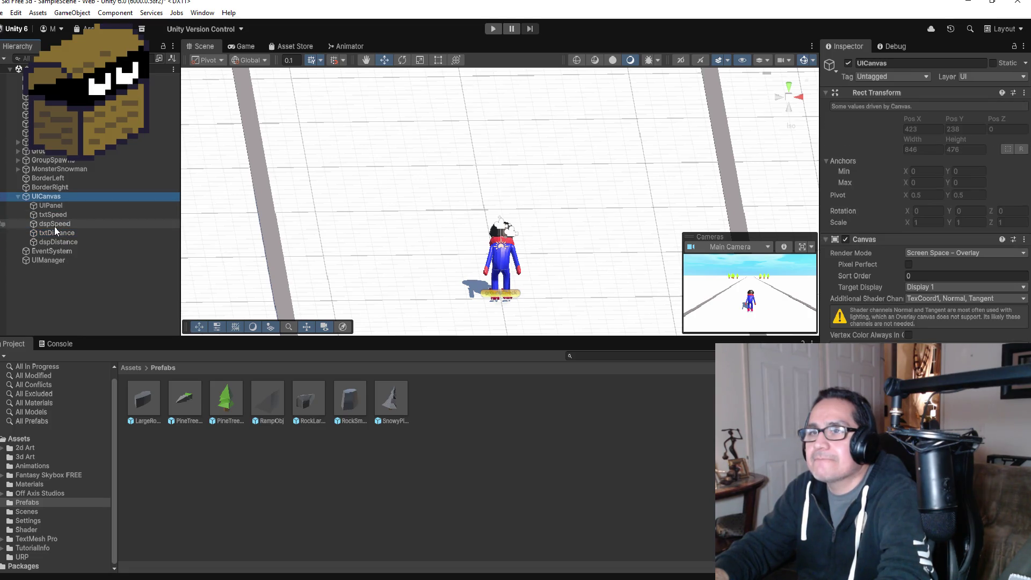
left_click(54, 223)
left_click(57, 242)
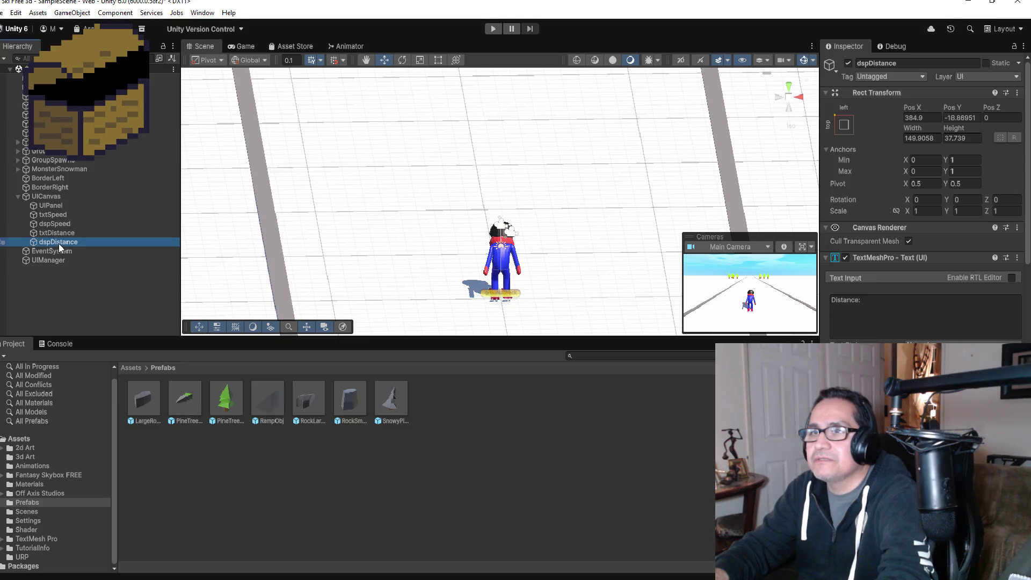
left_click(52, 204)
Frame the Speed/Distance panel head-on and select UICanvas to show its Canvas settings
key("f")
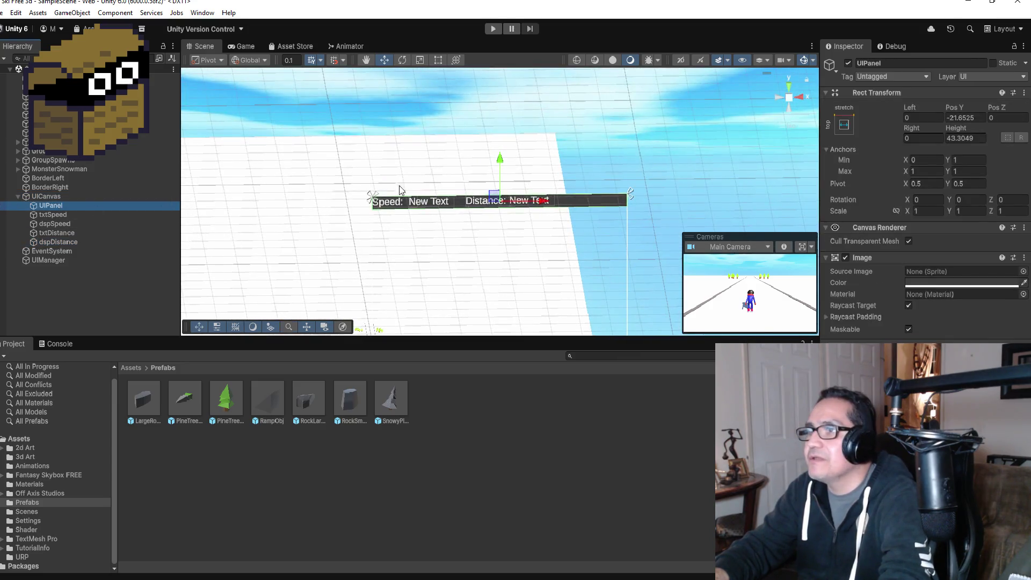
mouse_move(557, 221)
left_mouse_down()
mouse_move(566, 248)
mouse_move(530, 154)
mouse_move(564, 184)
mouse_move(562, 232)
left_mouse_up()
left_click(55, 197)
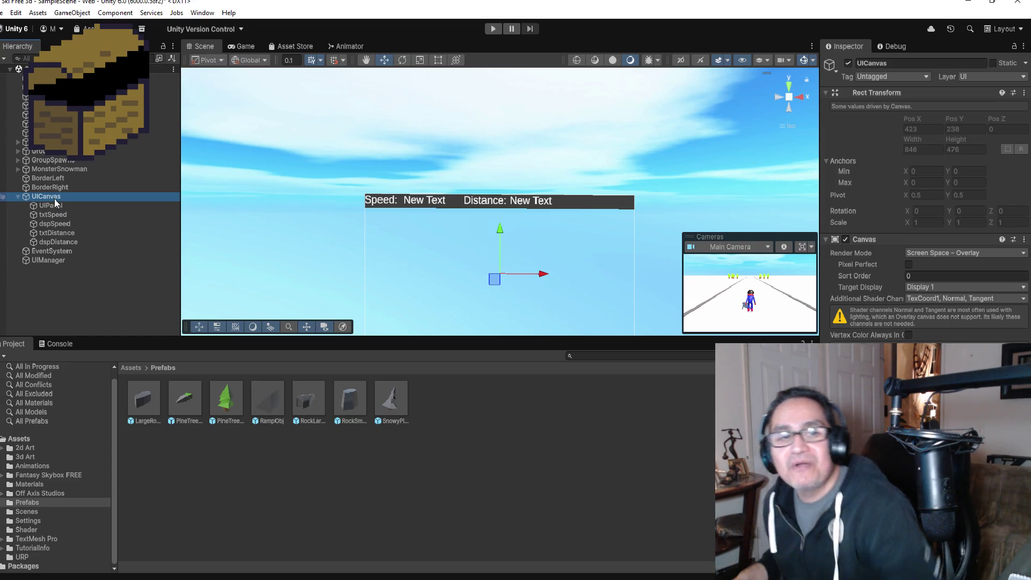
left_click(54, 233)
left_click(47, 196)
Add a UI Image as a child of UICanvas and rename it RearCam
right_click(47, 196)
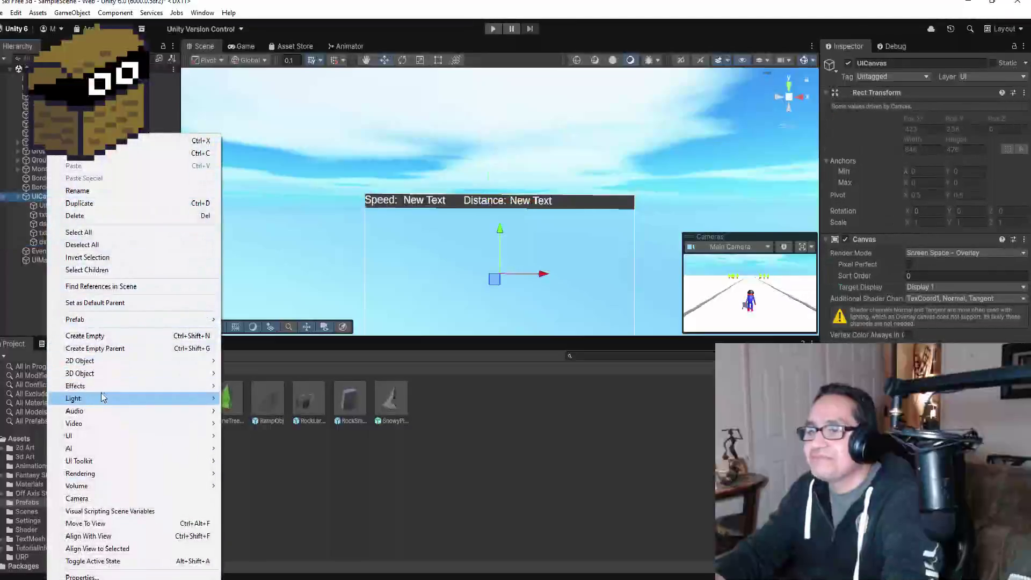
mouse_move(117, 437)
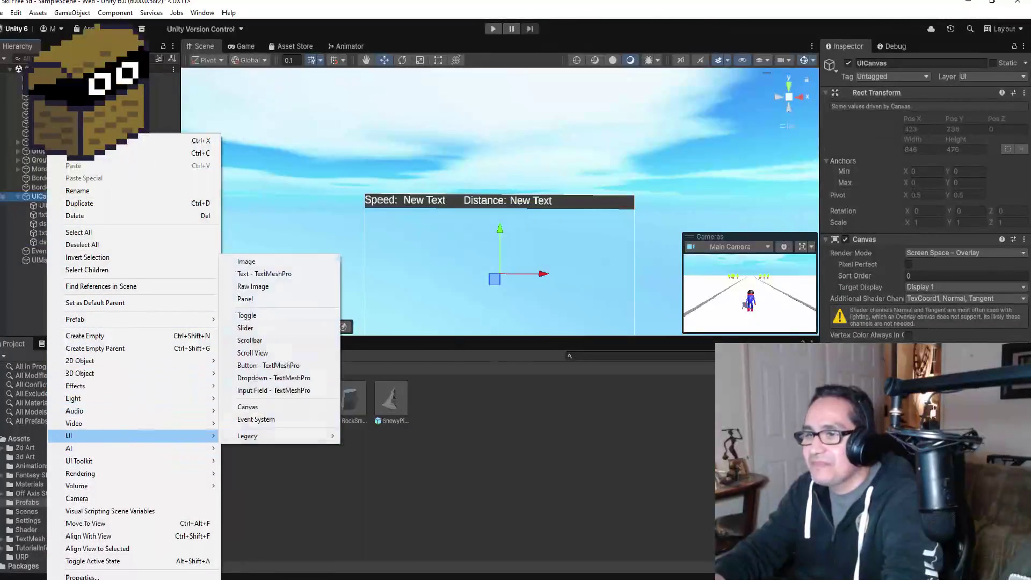
left_click(276, 259)
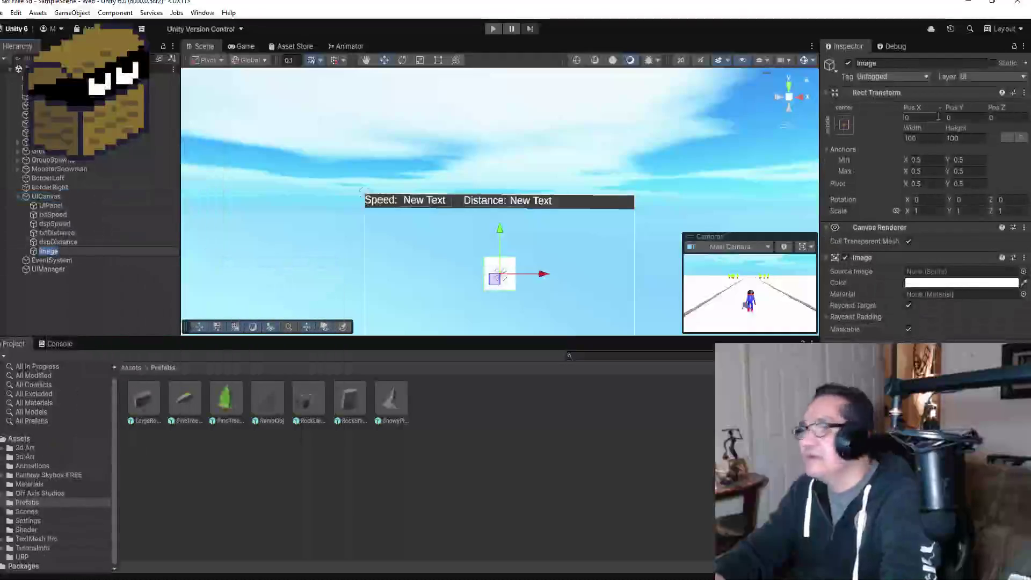
left_click(907, 63)
type("RearCame")
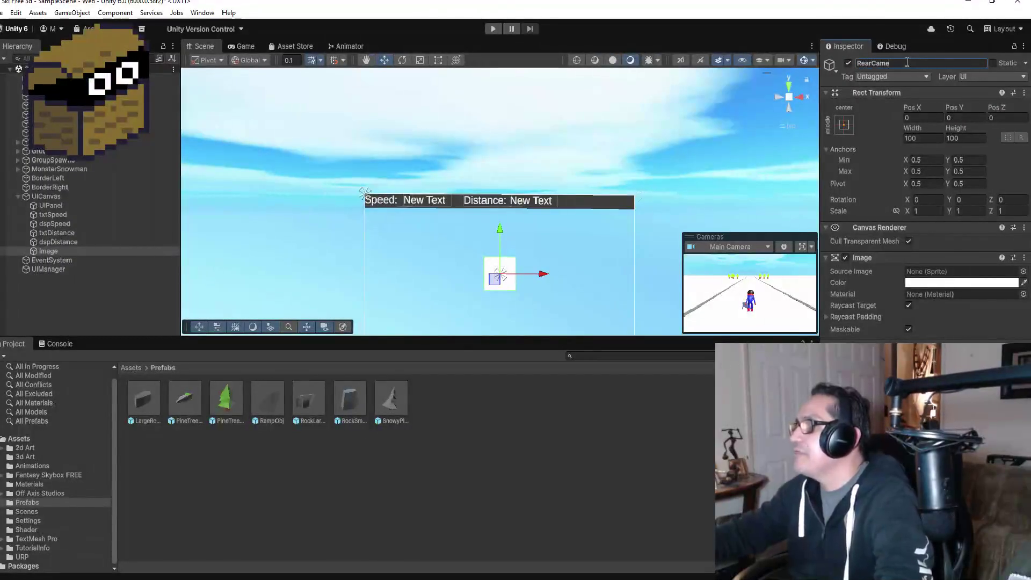
key("BackSpace")
key("Return")
Move RearCam to the upper right under the Speed/Distance bar and enlarge it to about 185×151
left_click_drag(545, 275, 658, 275)
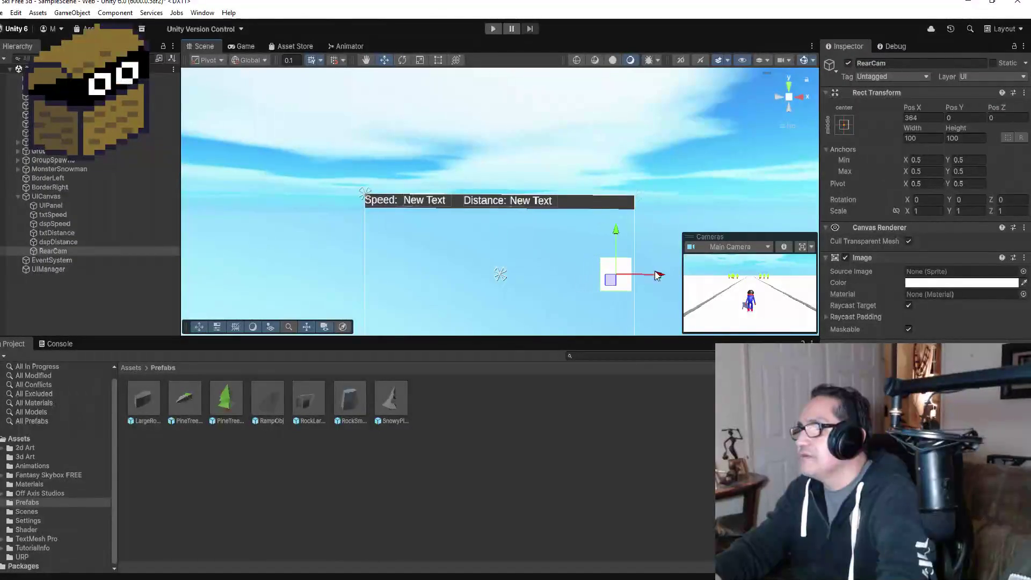
left_click_drag(618, 230, 611, 191)
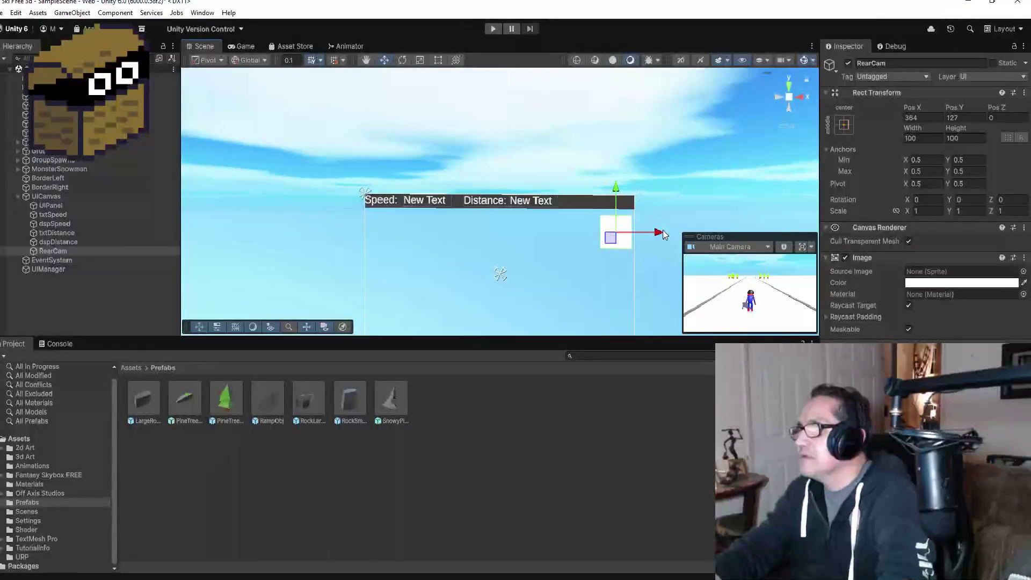
left_click_drag(645, 233, 632, 235)
left_click(439, 62)
mouse_move(609, 250)
left_mouse_down()
mouse_move(611, 264)
mouse_move(618, 257)
left_mouse_up()
left_click(385, 60)
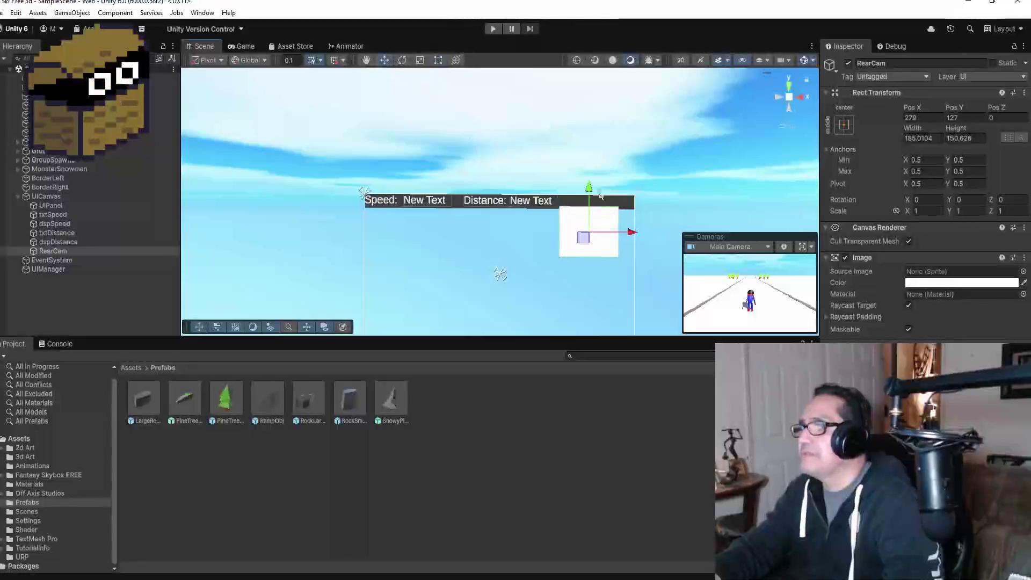
left_click_drag(589, 191, 591, 200)
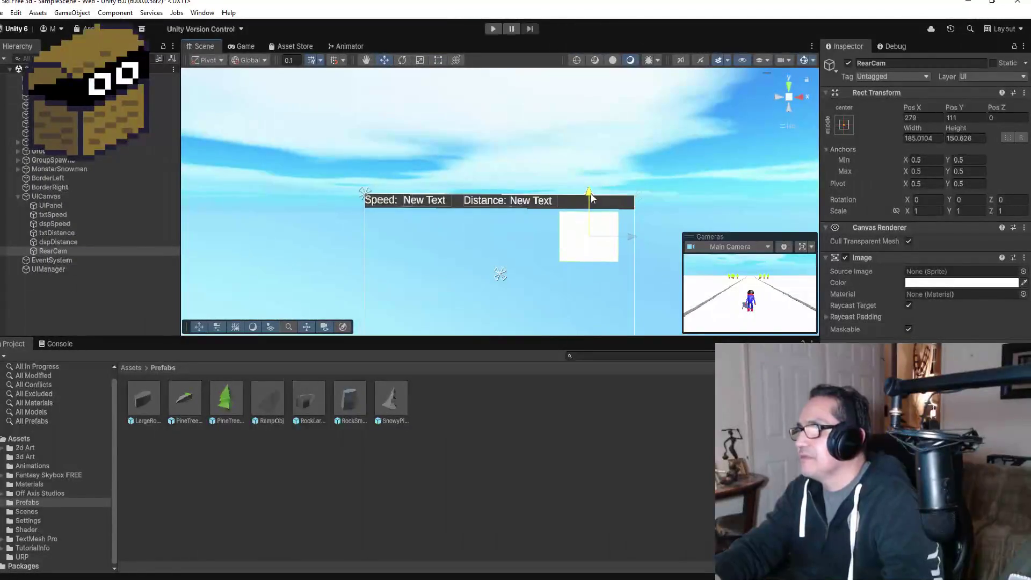
left_click_drag(637, 239, 643, 238)
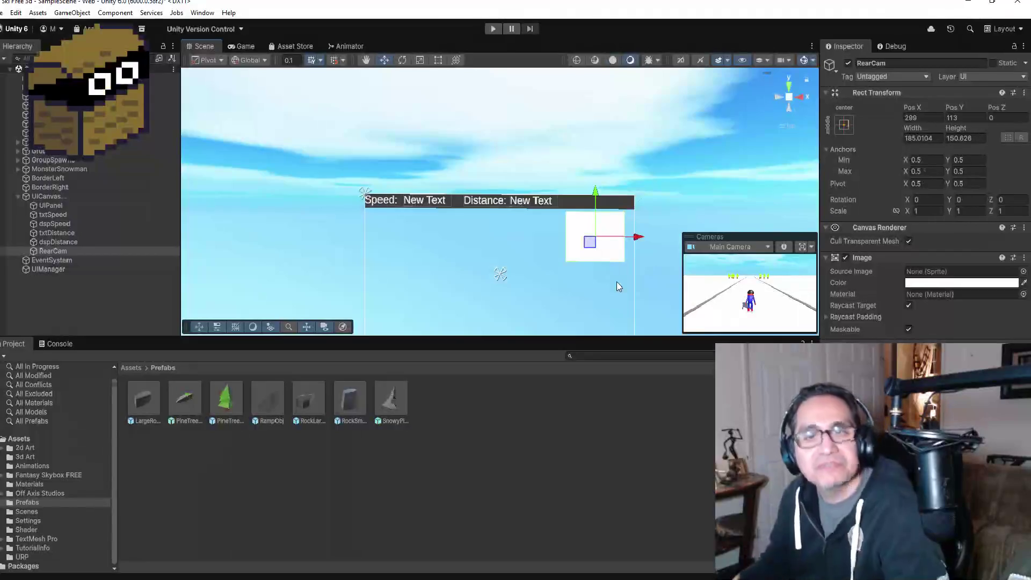
key("f")
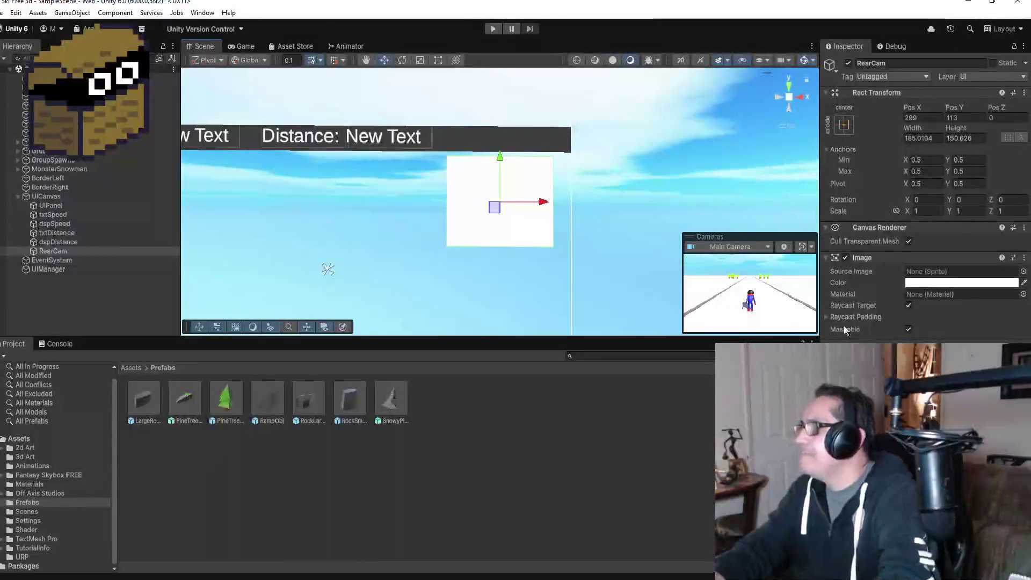
Change RearCam's Image Color from white to dark grey, then select RearCamera
left_click(962, 283)
left_click(962, 376)
left_click_drag(962, 376, 961, 430)
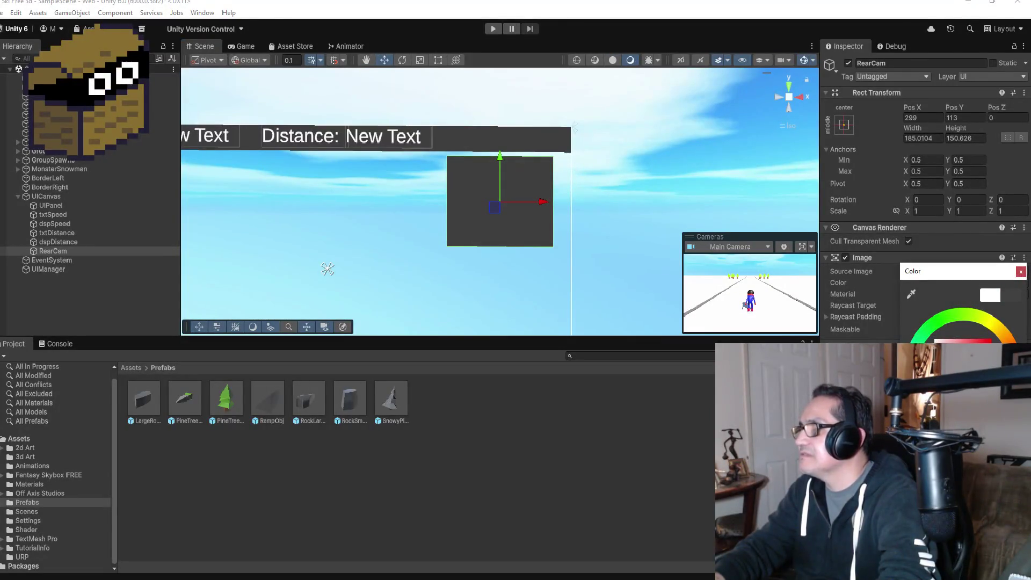
left_click(1020, 273)
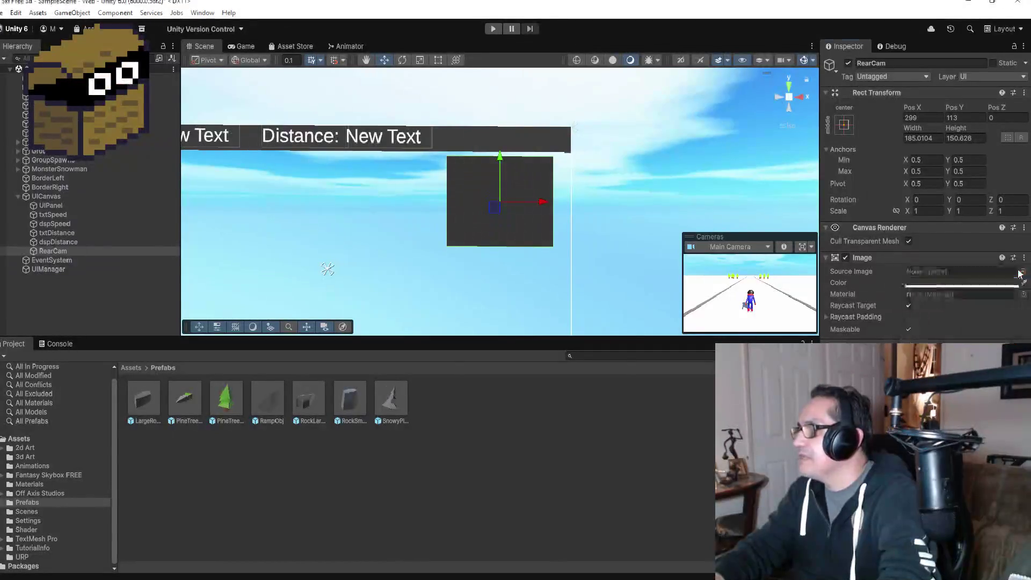
left_click(65, 252)
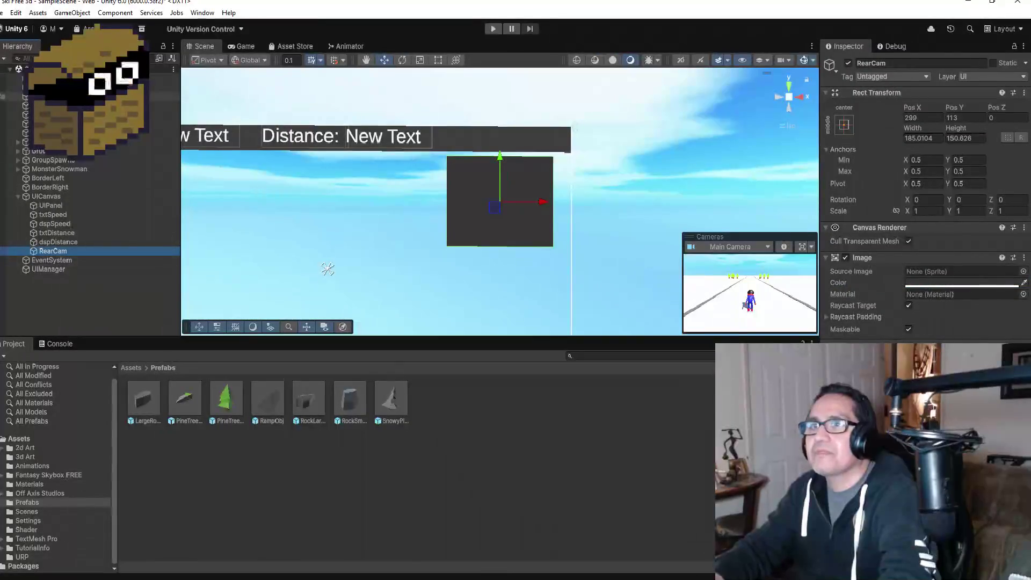
left_click(328, 269)
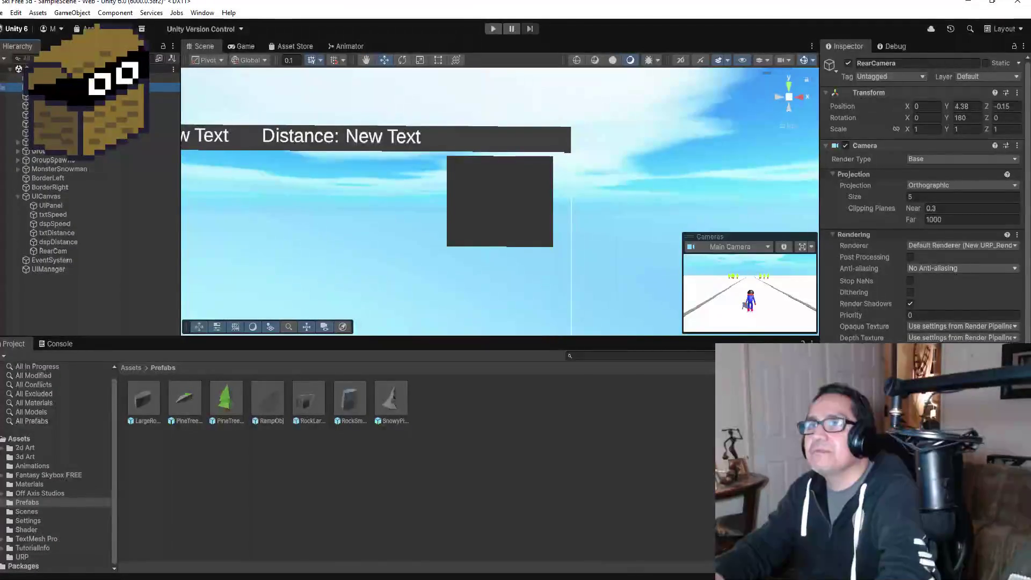
Change RearCamera's Camera Size from 5 to 2 and start a Play test
key("f")
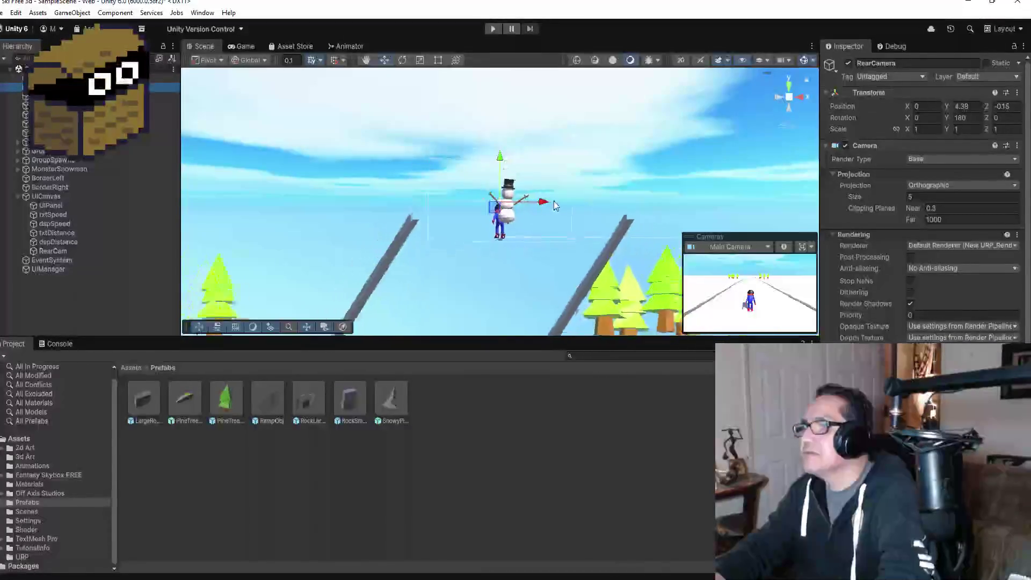
left_click(929, 198)
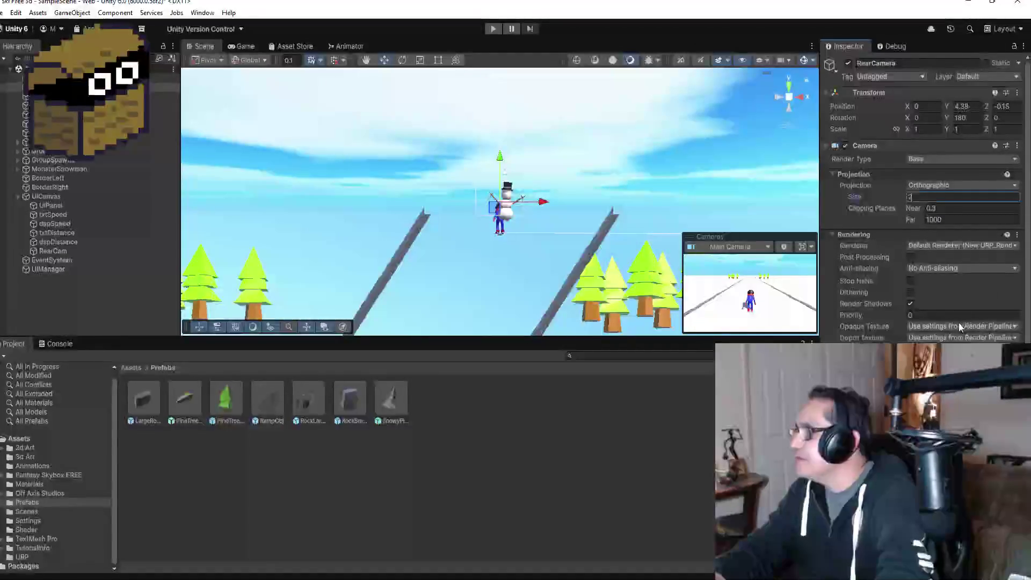
scroll(958, 322, "down", 1)
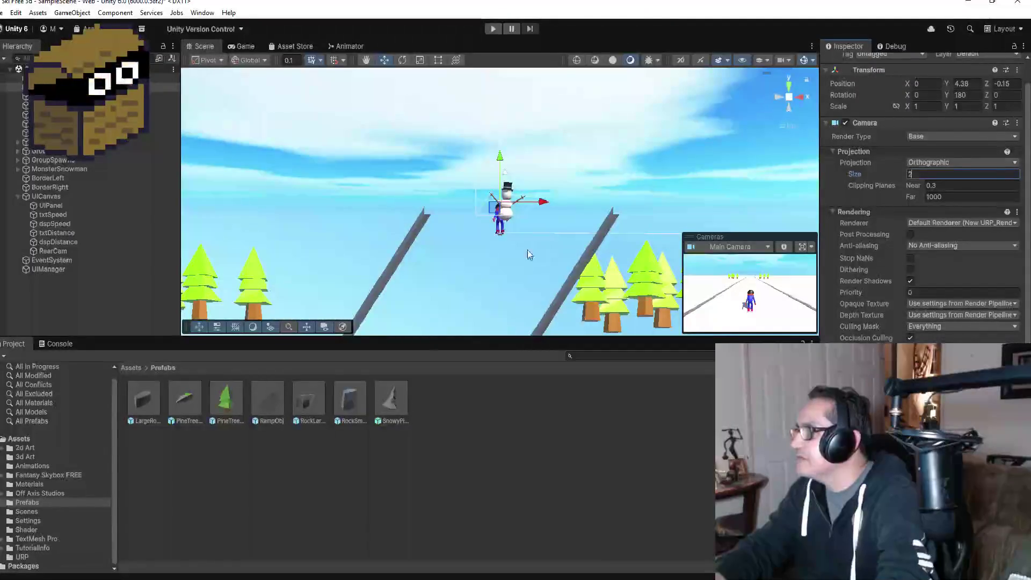
scroll(430, 188, "up", 2)
key("Return")
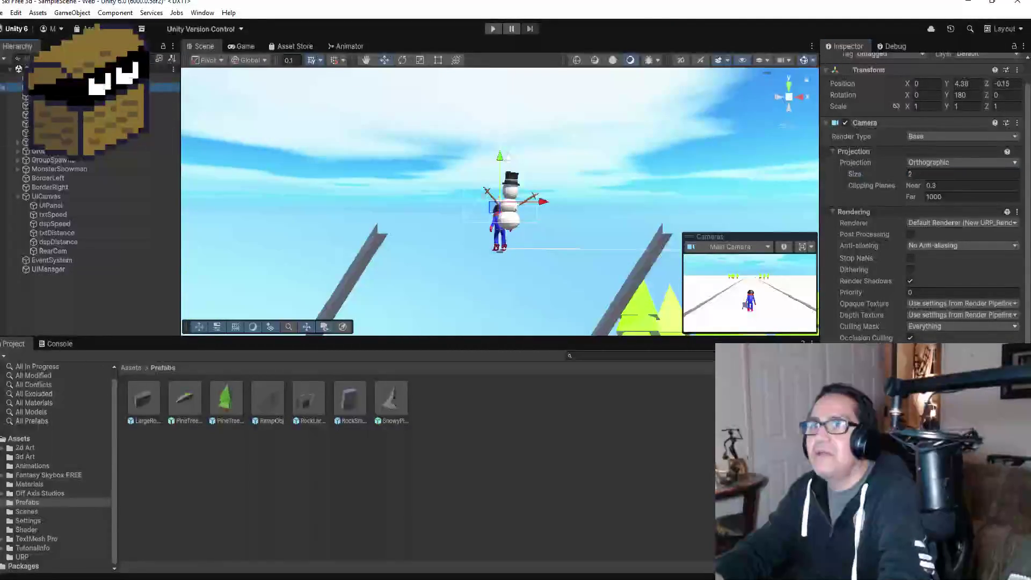
scroll(915, 70, "up", 1)
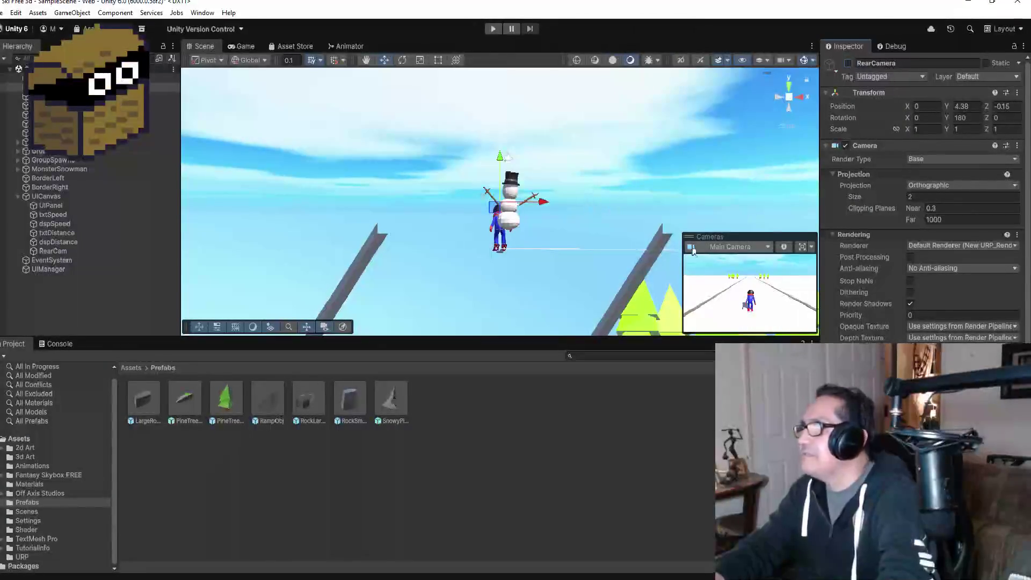
left_click(491, 31)
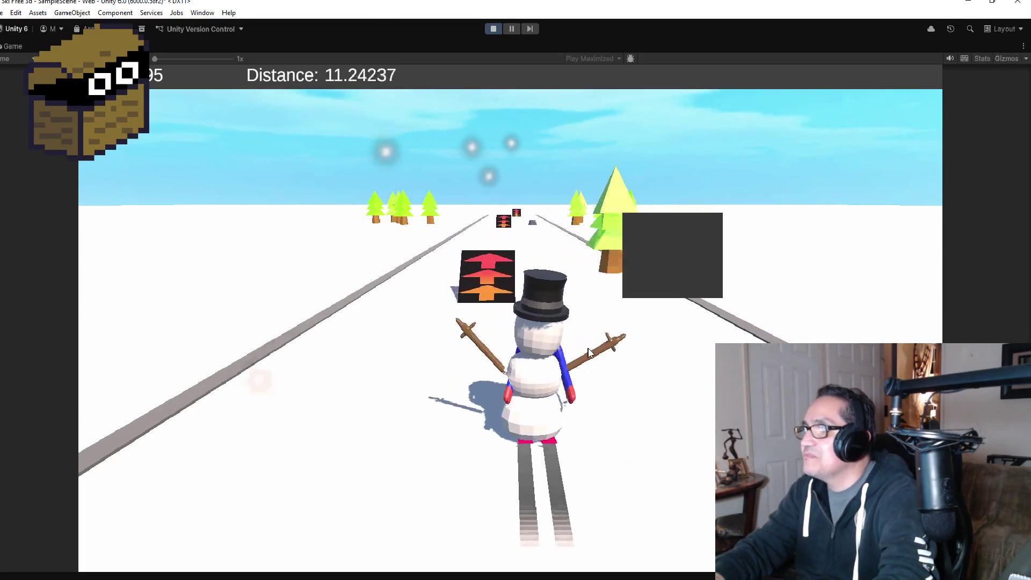
Exit Play mode and select the BorderLeft object
left_click(494, 30)
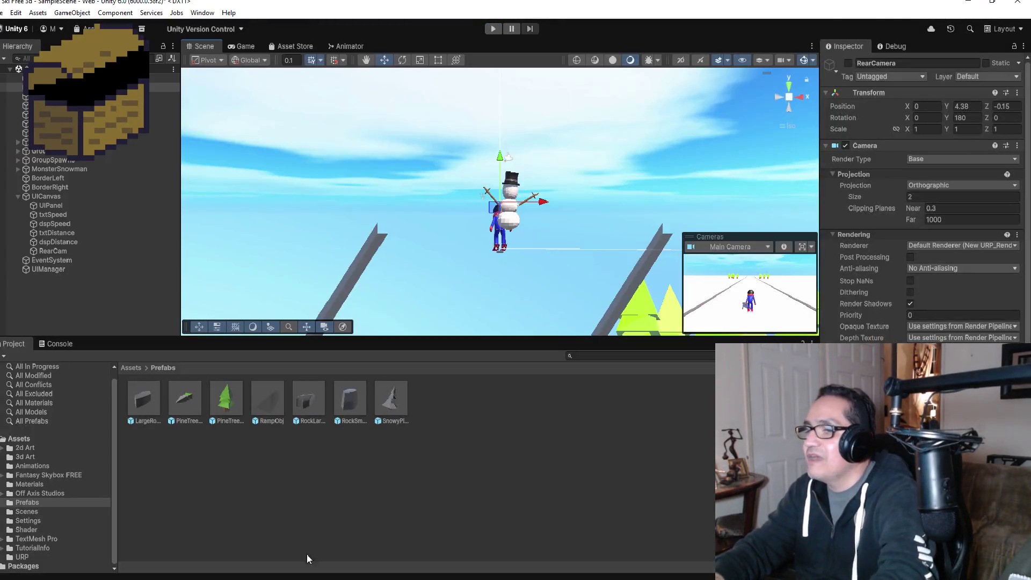
mouse_move(241, 579)
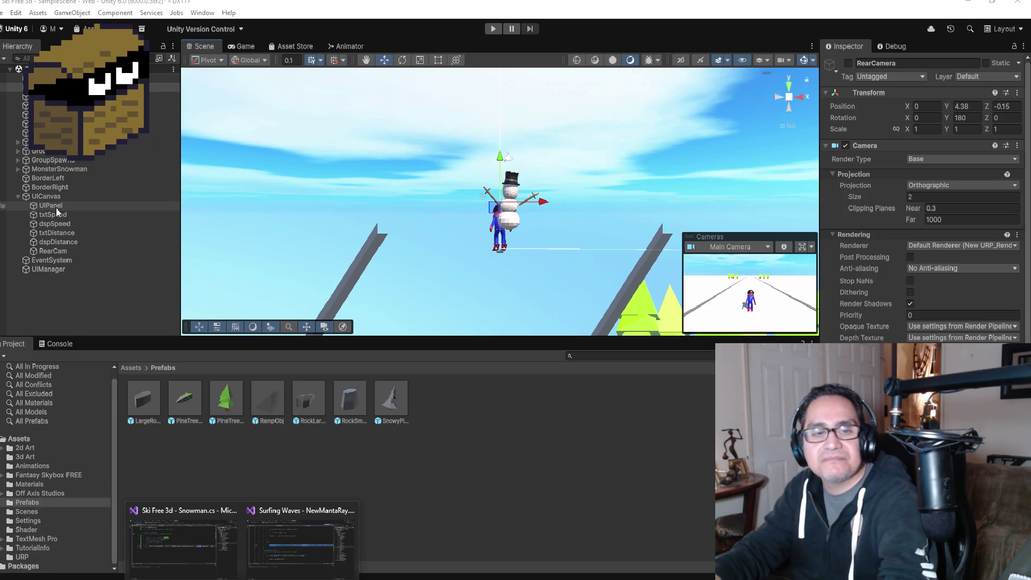
left_click(52, 178)
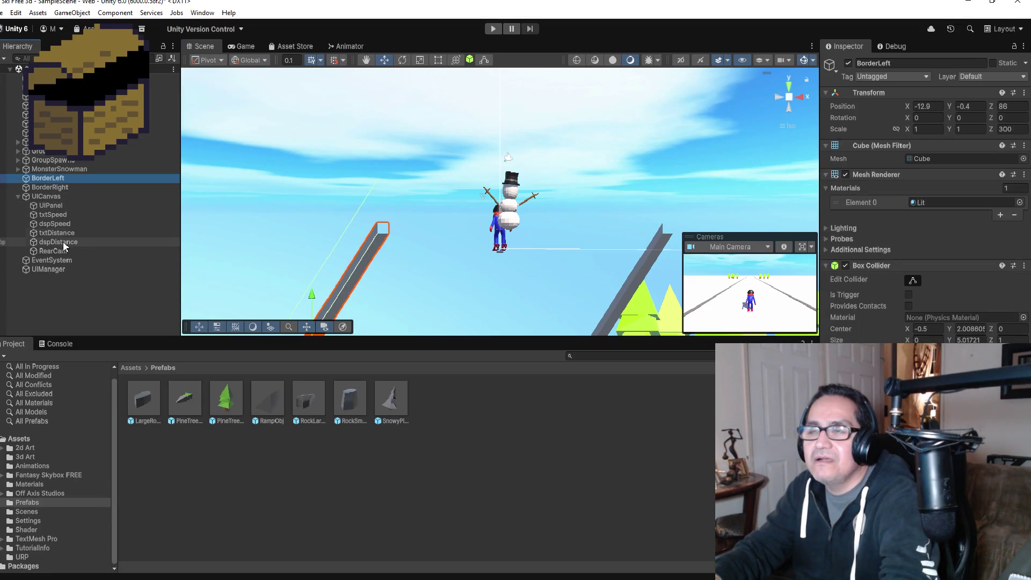
Inspect MonsterSnowman and GroupRampObj's SpawnRamp settings, then switch to Visual Studio's Snowman script
left_click(60, 169)
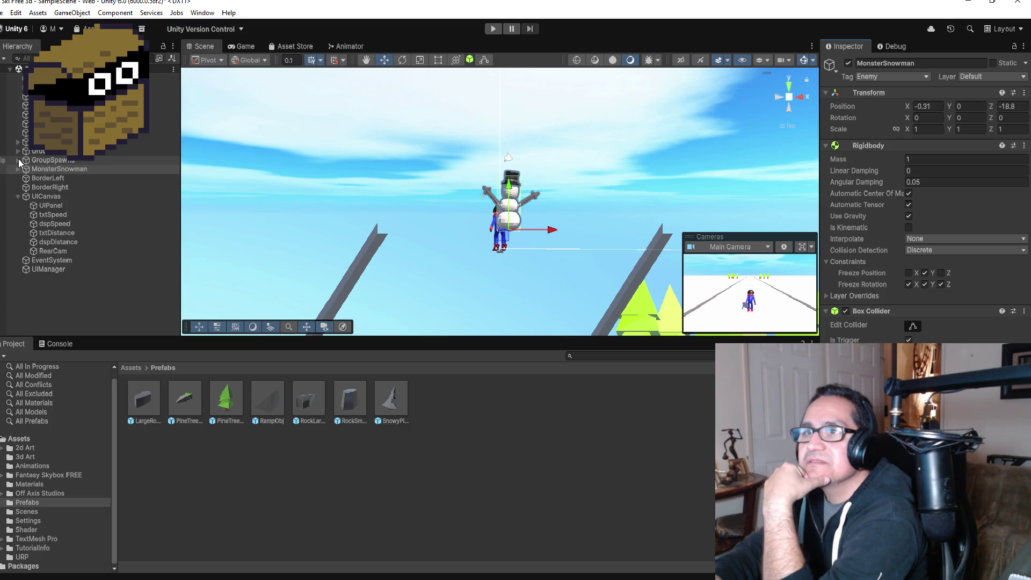
left_click(19, 160)
left_click(51, 195)
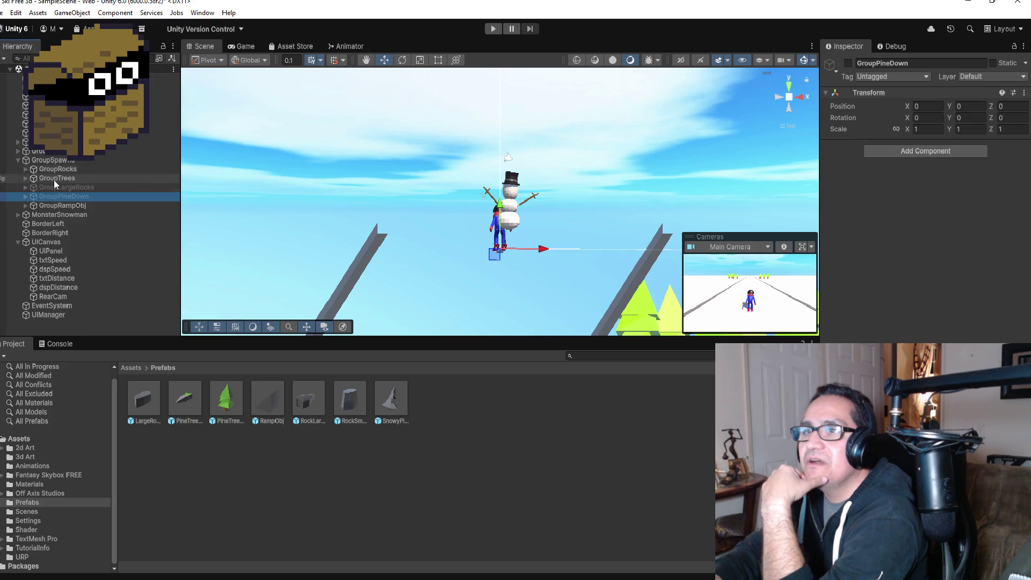
left_click(58, 208)
left_click(25, 206)
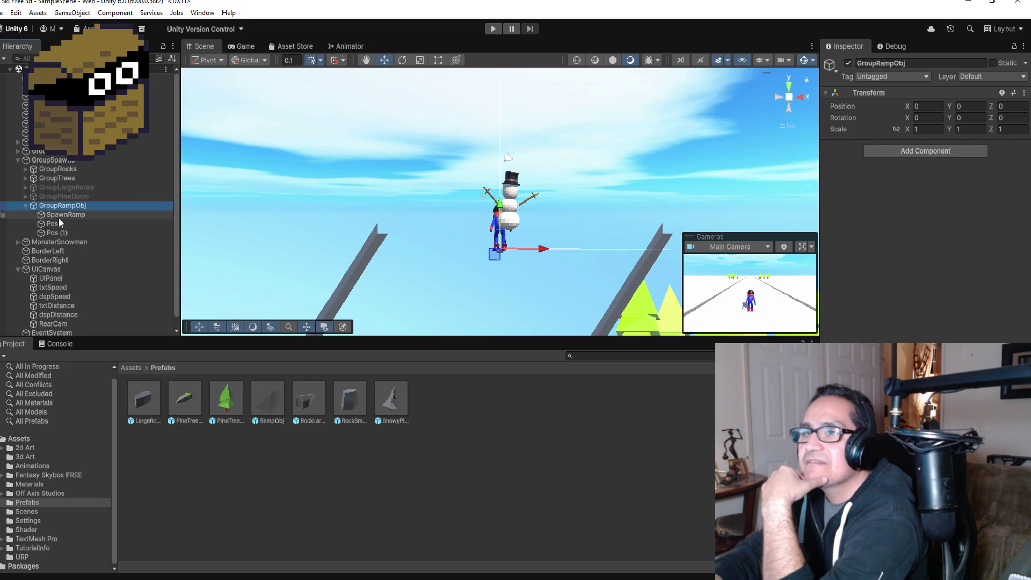
left_click(59, 215)
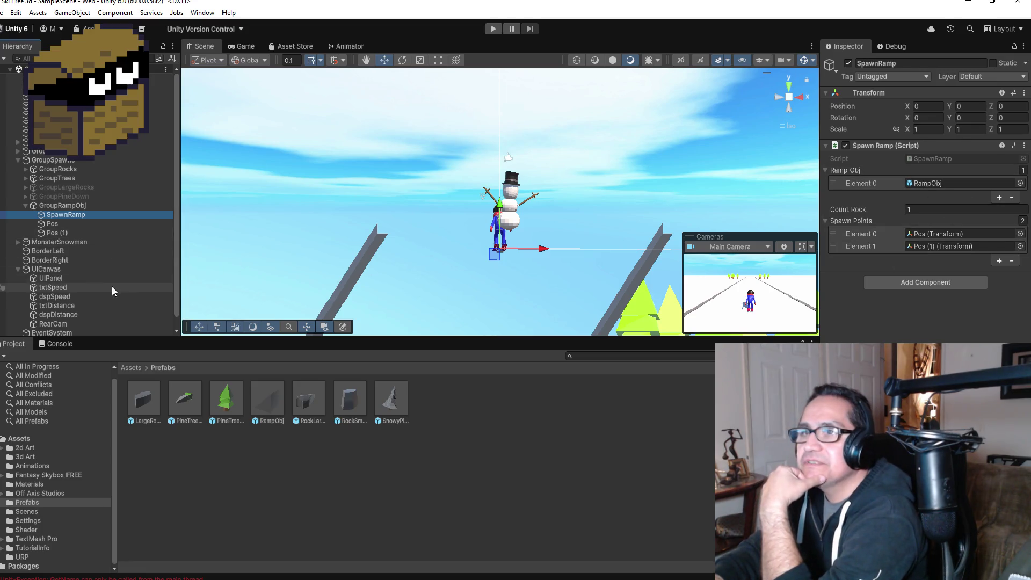
left_click(212, 552)
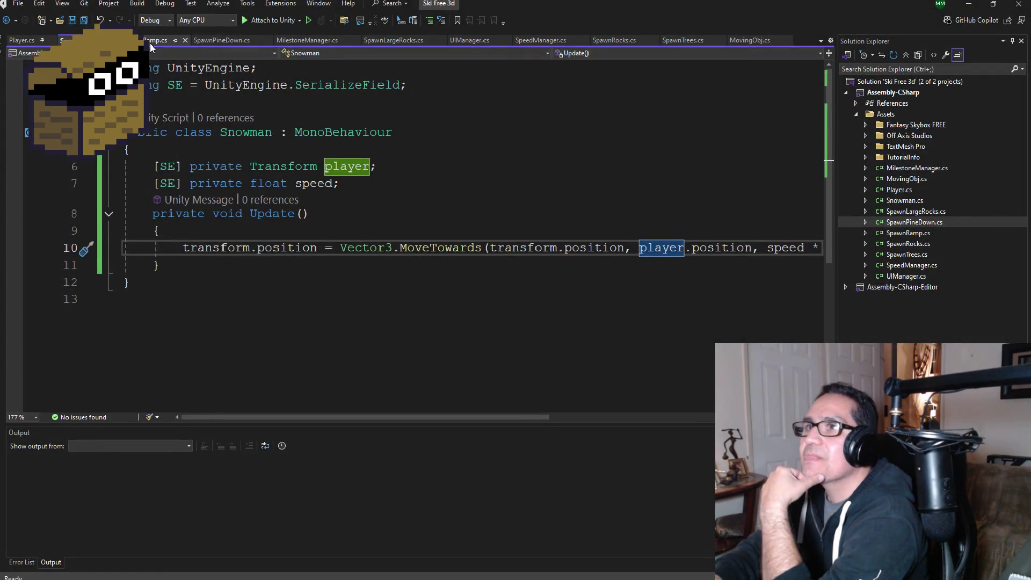
Change SpawnRamp's nextTimeToSpawn from 5f to 1f and SpawnTime to 10f, save, and return to Unity
left_click(156, 40)
key("BackSpace")
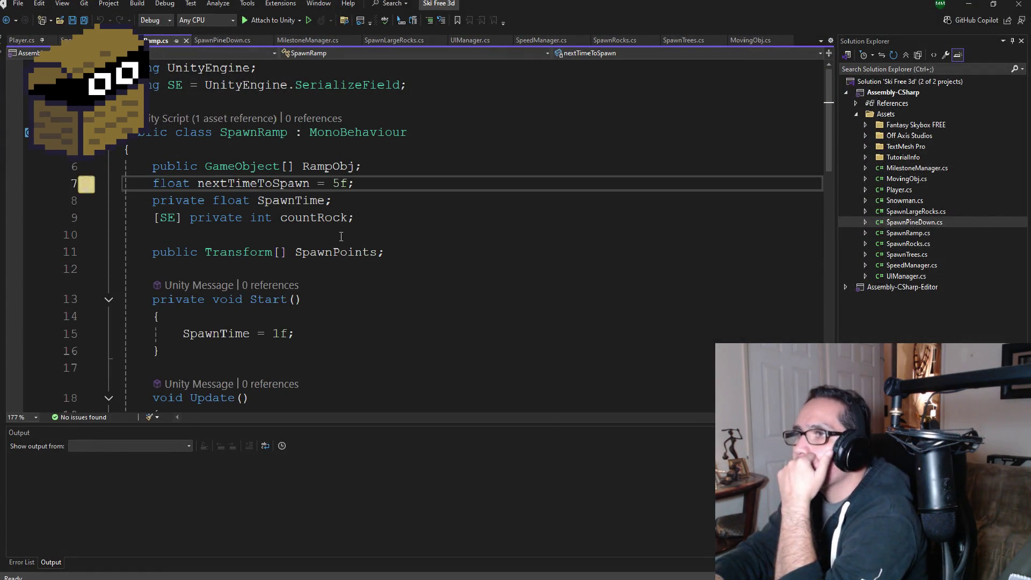
type("1")
left_click(279, 334)
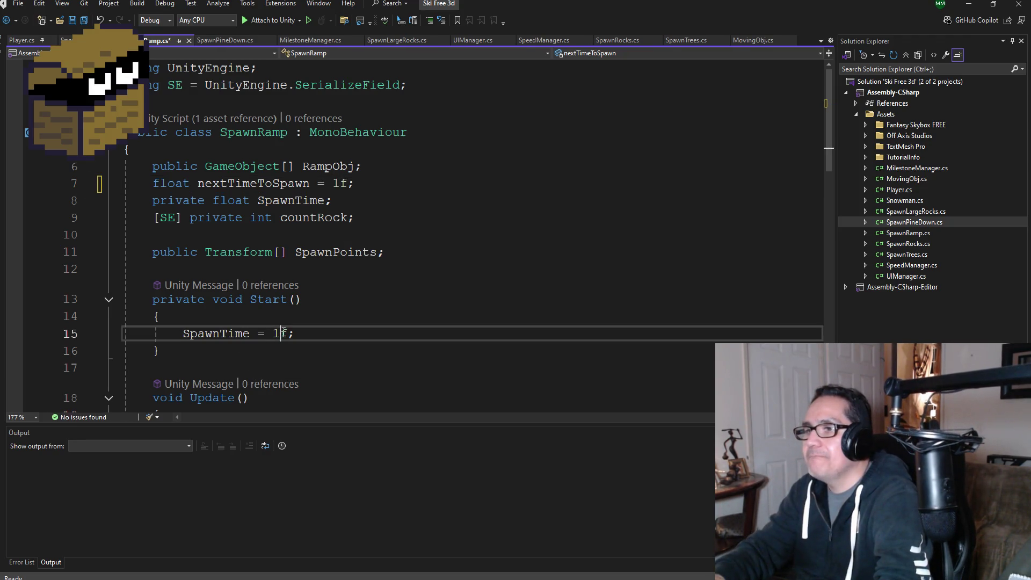
type("0")
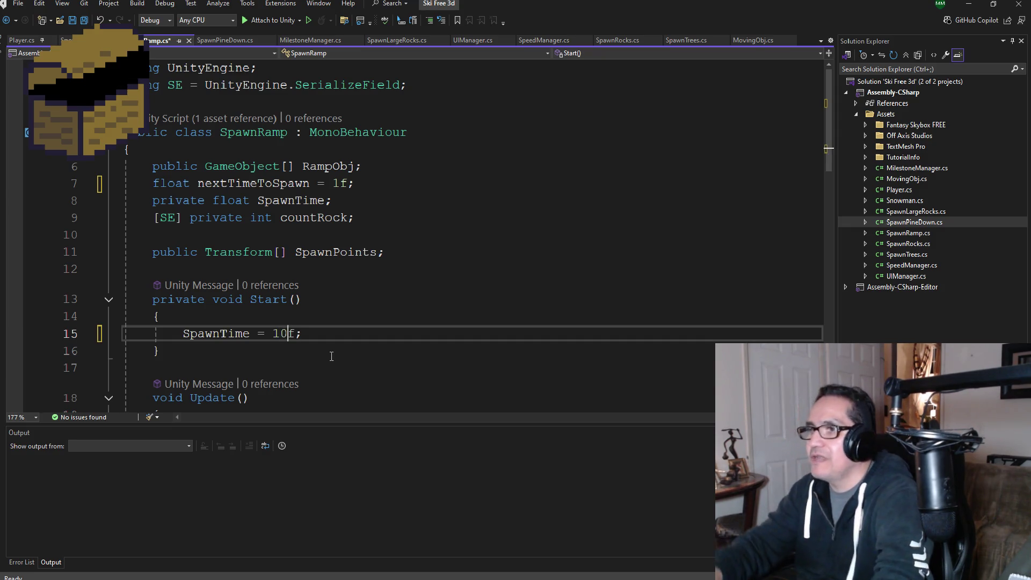
key("ctrl+s")
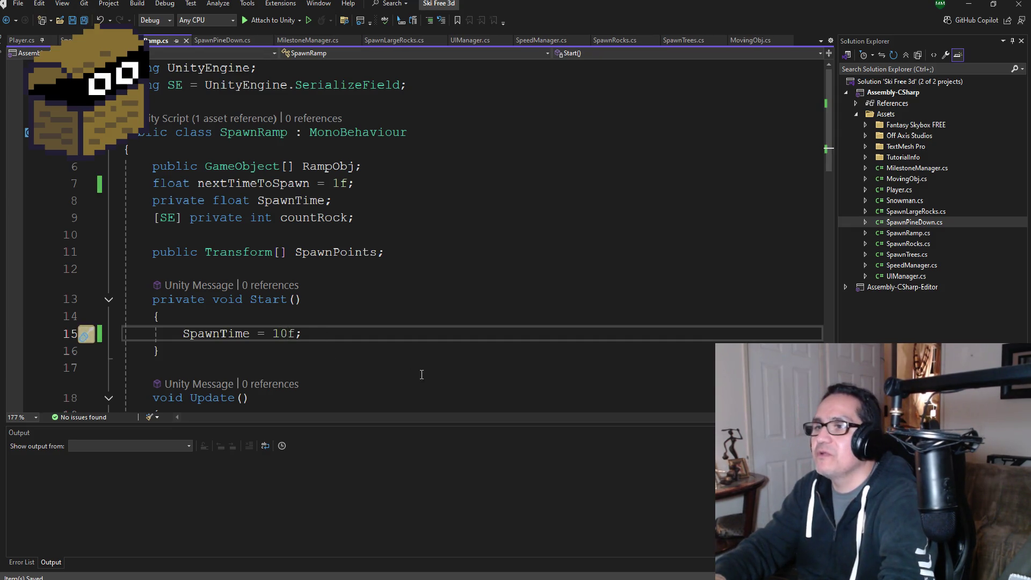
left_click(969, 4)
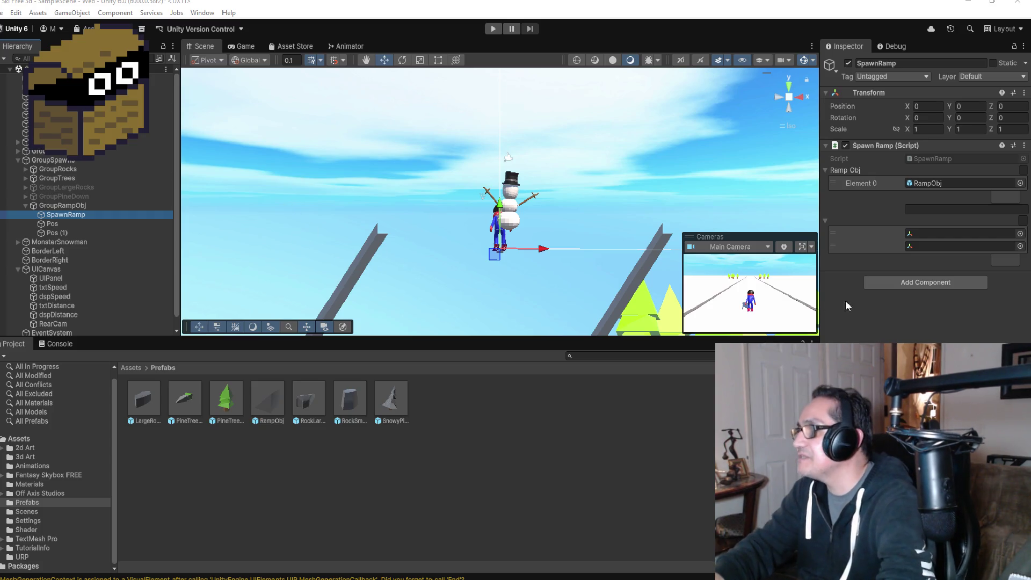
Play the ski game to check ramp spawning with the new SpawnTime of 10
left_click(2, 15)
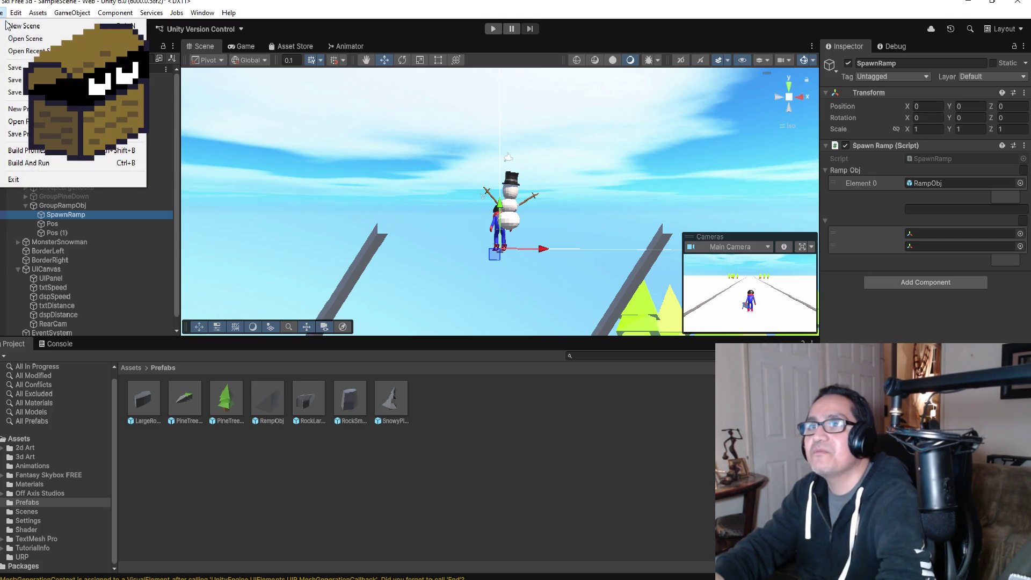
left_click(448, 229)
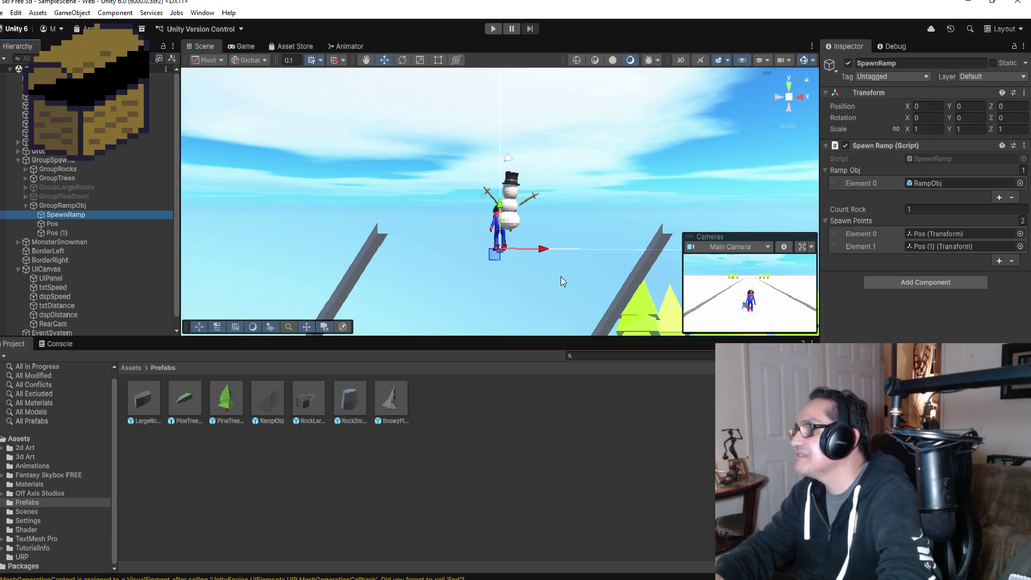
left_click(493, 29)
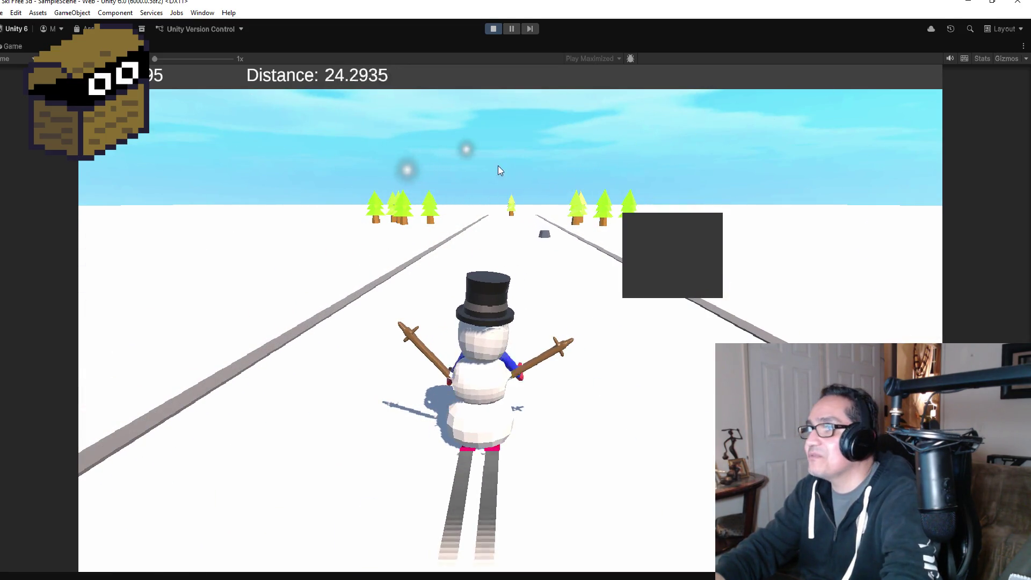
Exit Play mode to end the ramp-spawning test
left_click(494, 28)
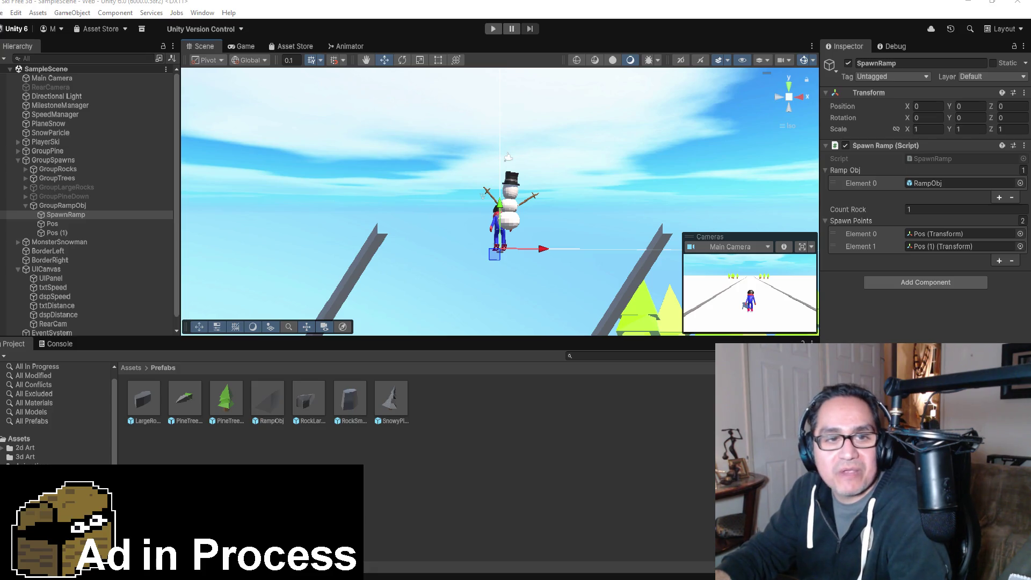
Select MonsterSnowman in the Hierarchy and frame it in the Scene view
double_click(59, 242)
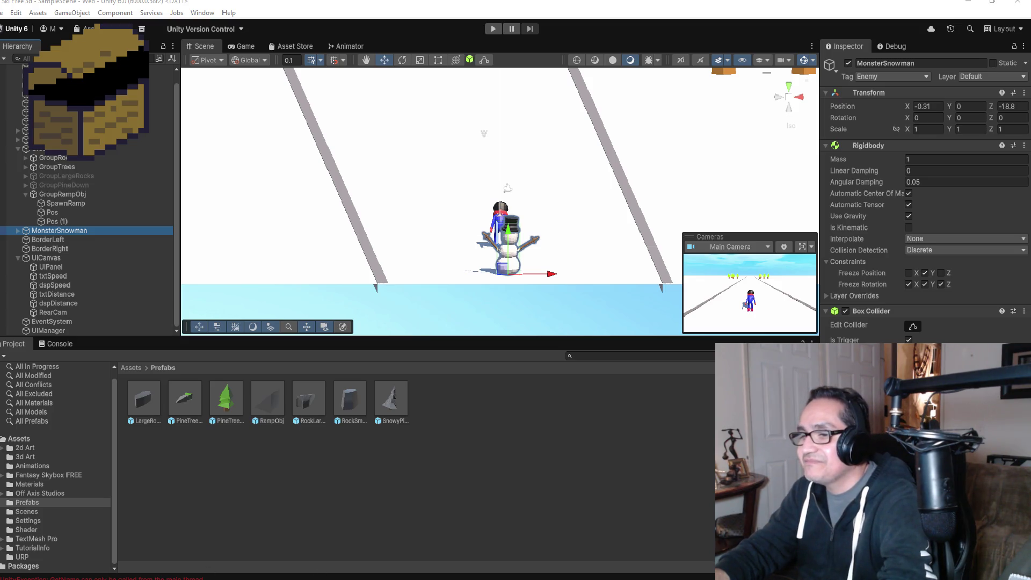
Back in Visual Studio, save all scripts including SpawnRamp.cs, then open Snowman.cs from Solution Explorer
left_click(178, 550)
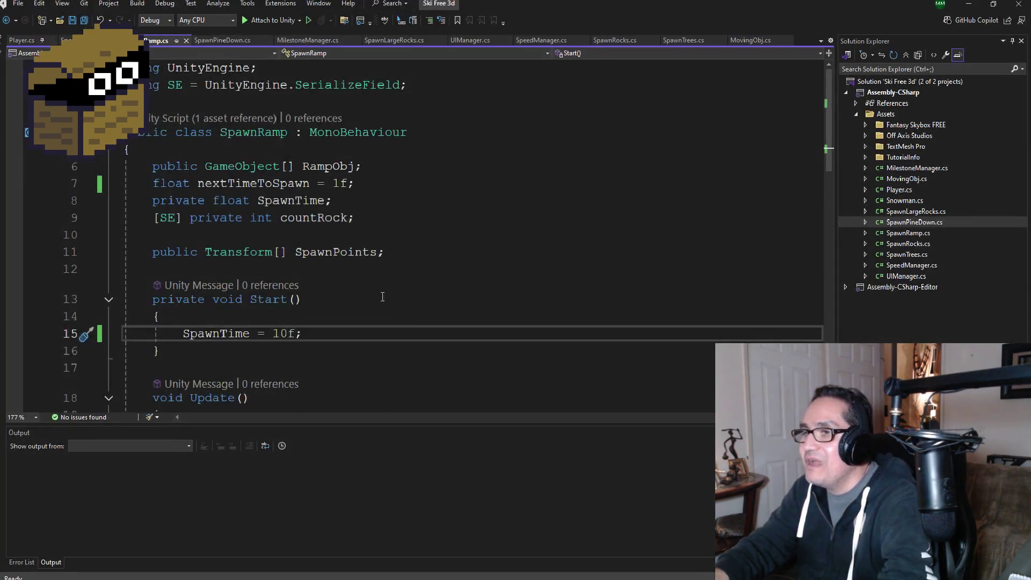
scroll(384, 294, "down", 7)
scroll(380, 299, "up", 6)
left_click(82, 19)
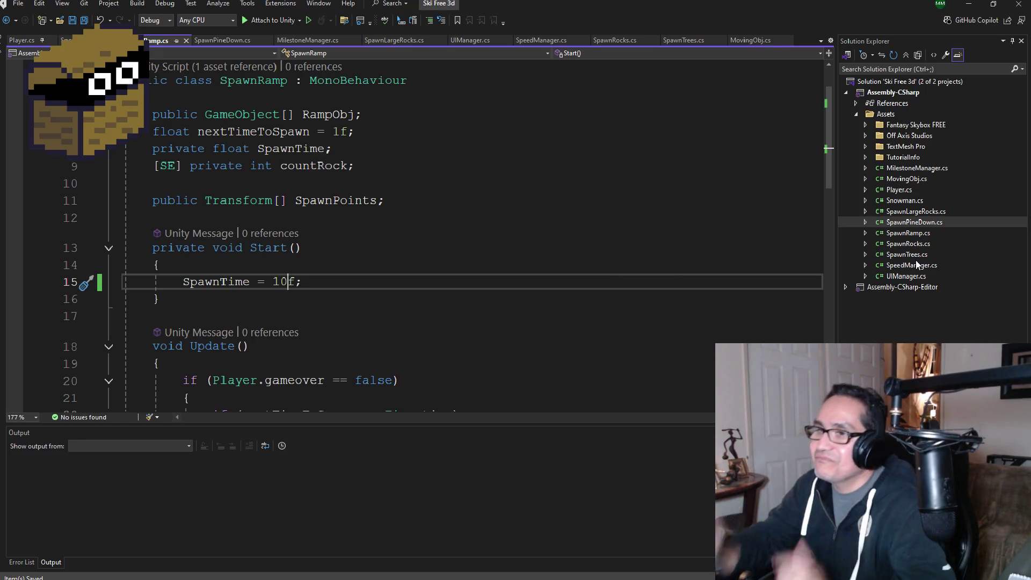
left_click(910, 232)
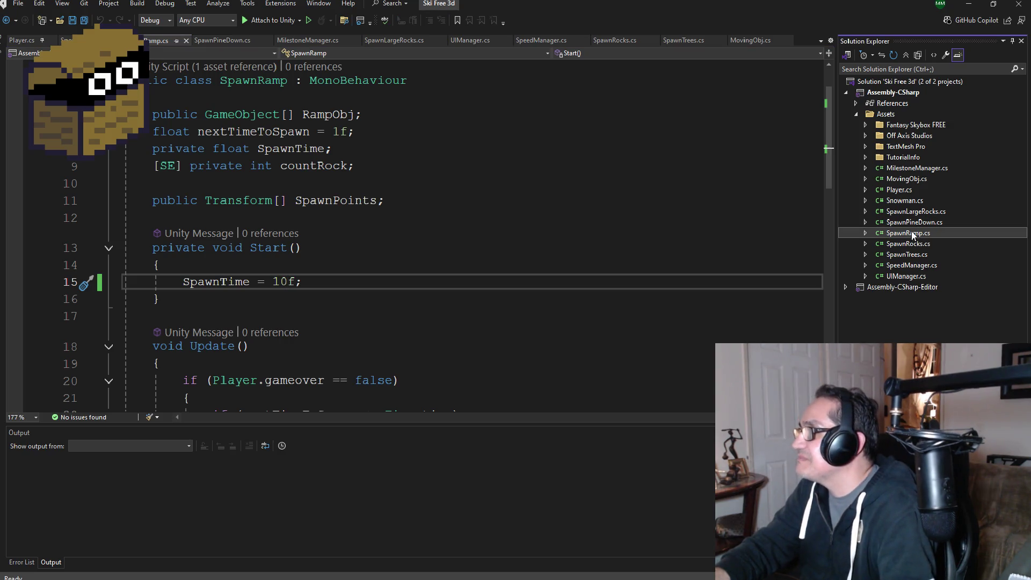
double_click(897, 200)
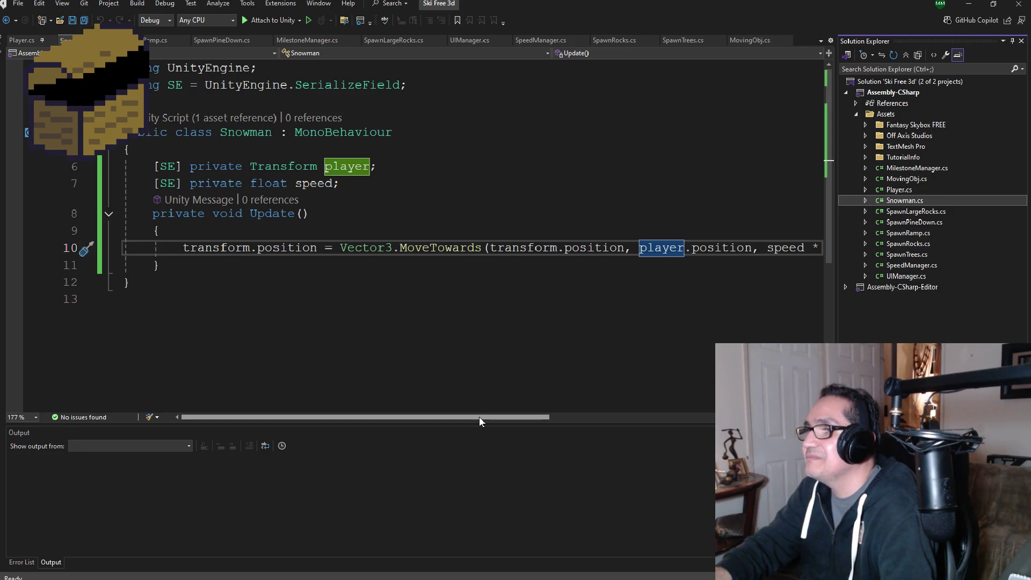
Insert and remove a blank line above Snowman's MoveTowards line, then save the script
left_click(184, 247)
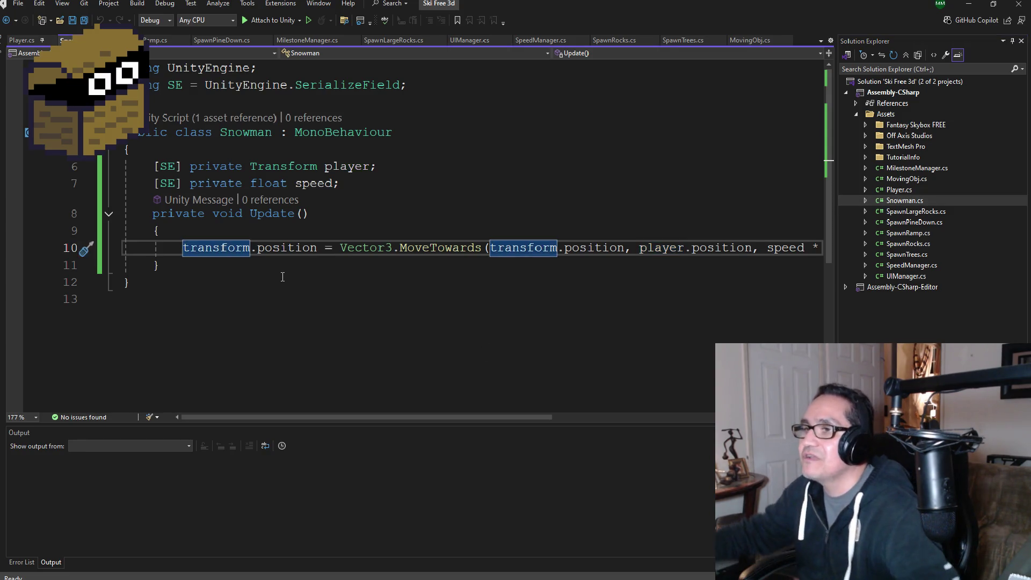
key("Return")
key("Up")
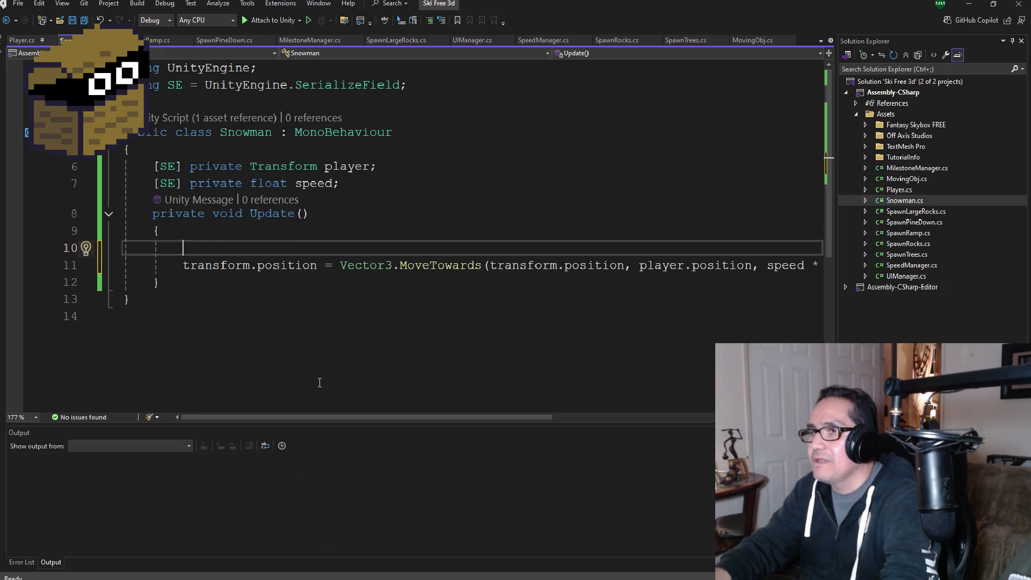
key("Down")
key("BackSpace")
key("BackSpace")
key("BackSpace")
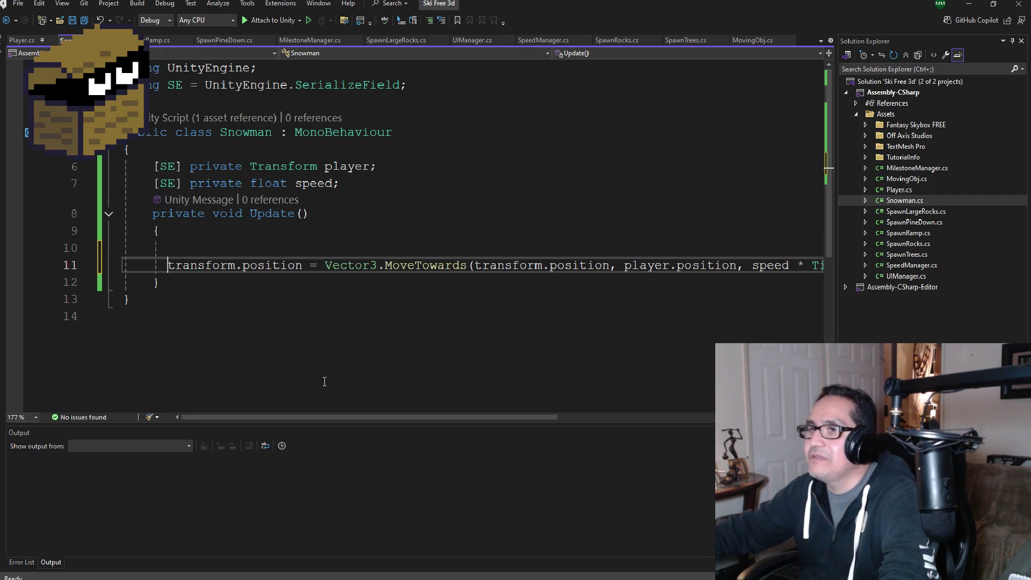
key("BackSpace")
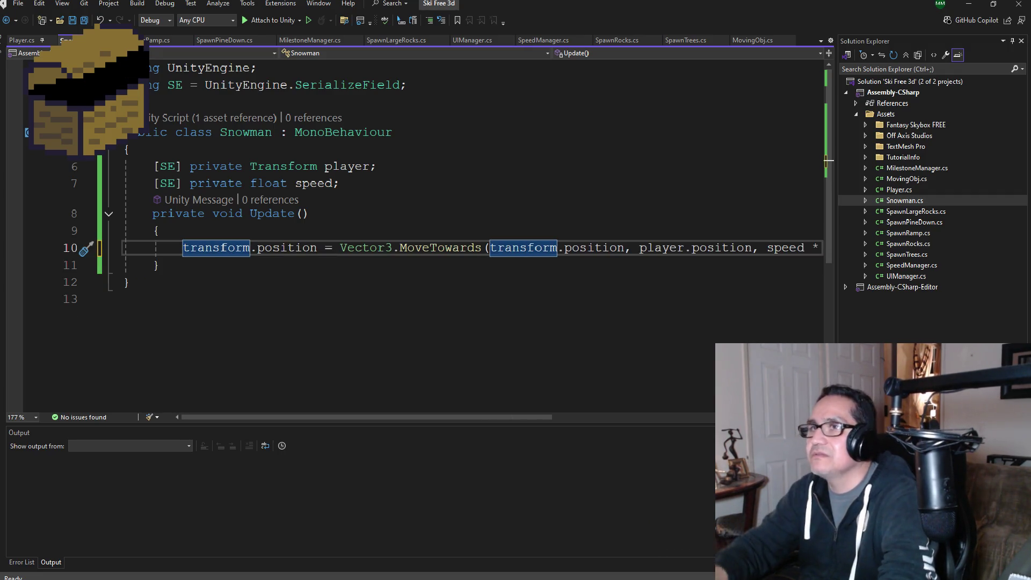
left_click(79, 22)
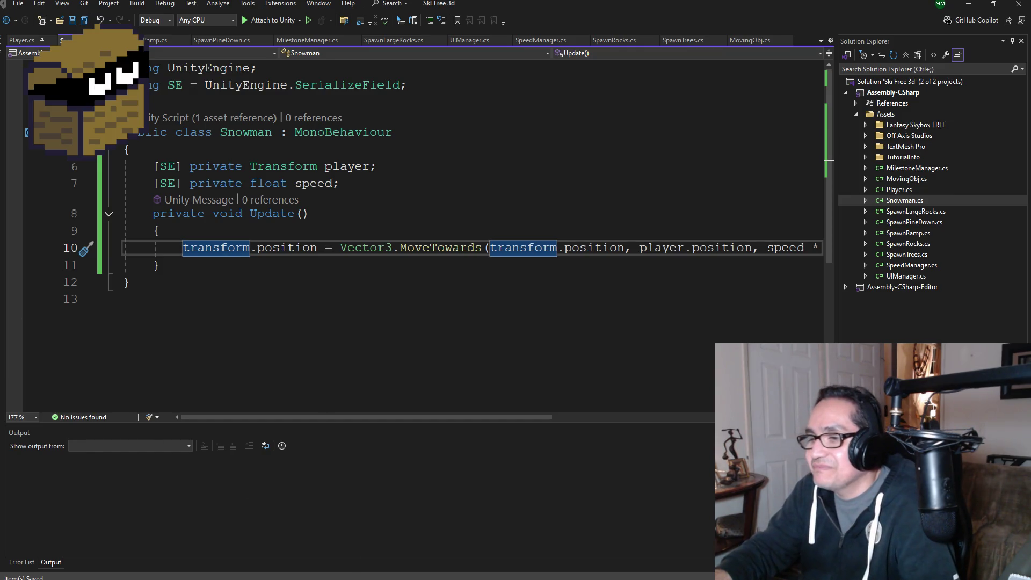
Switch to the Surfing Waves project to compare its NewMantaRay script code
mouse_move(264, 575)
left_click(301, 539)
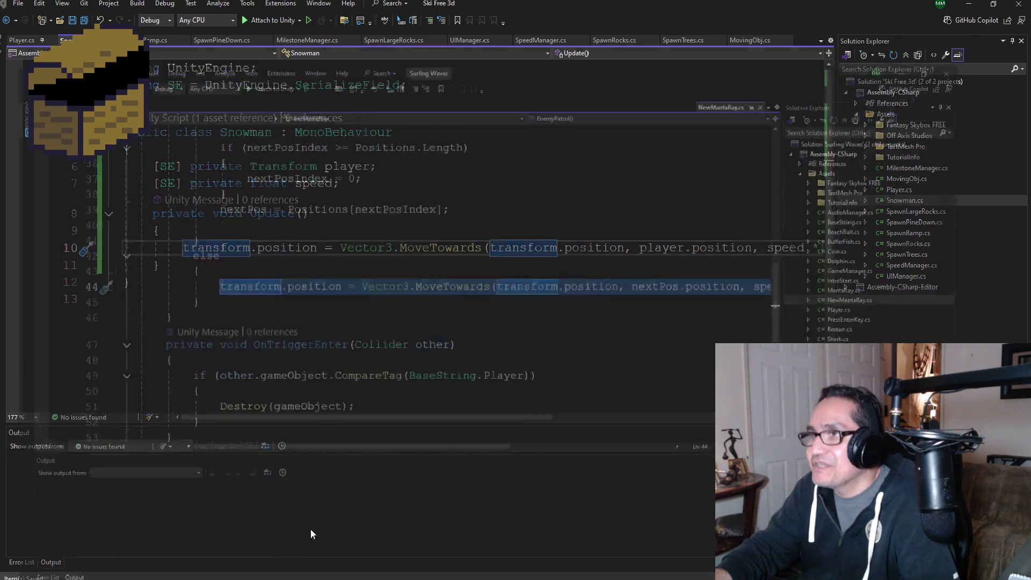
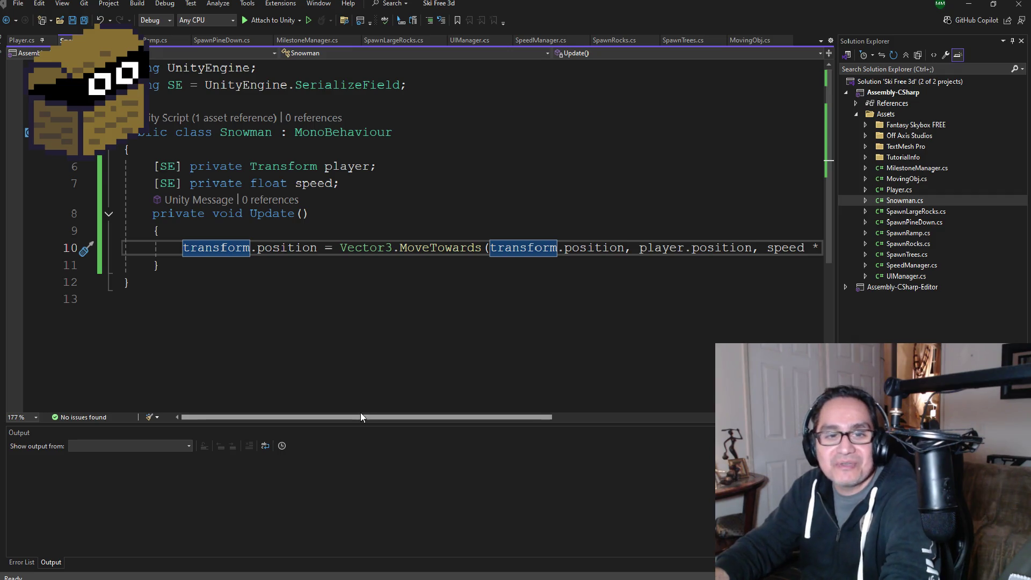
Add an empty line after line 10 of Snowman.cs and save all files
left_click_drag(442, 418, 613, 418)
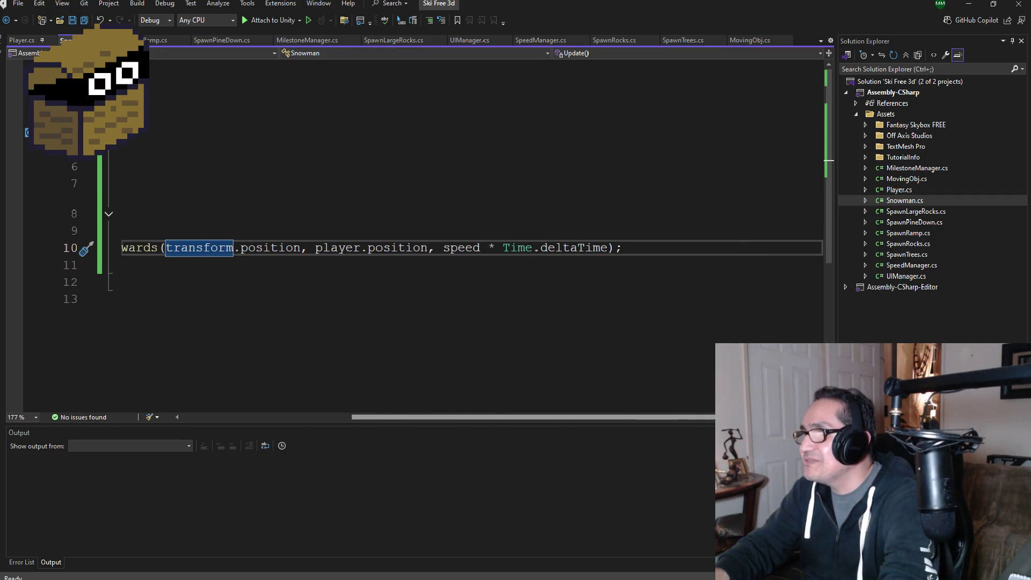
left_click(656, 240)
key("Return")
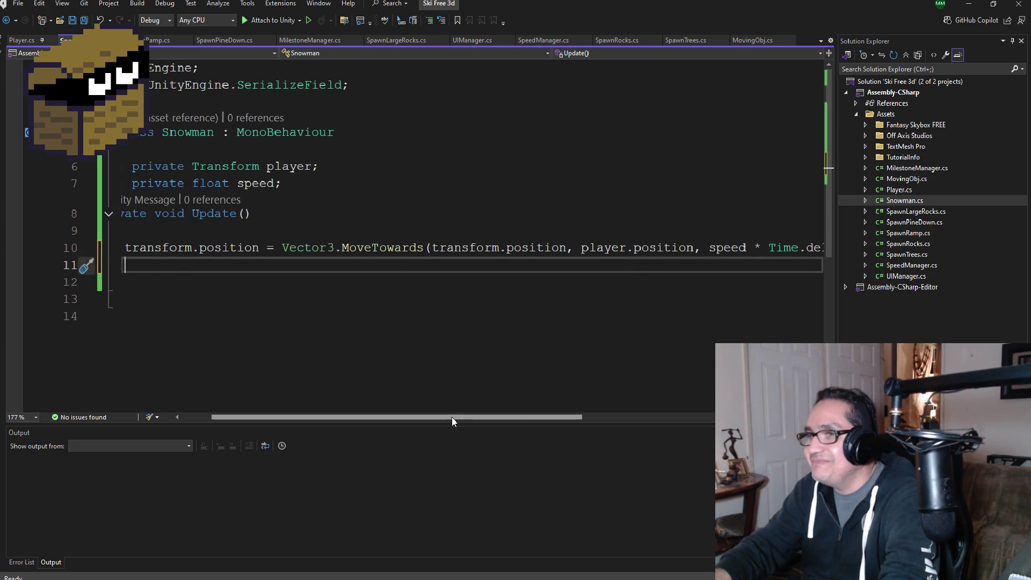
left_click_drag(452, 417, 261, 392)
left_click(85, 20)
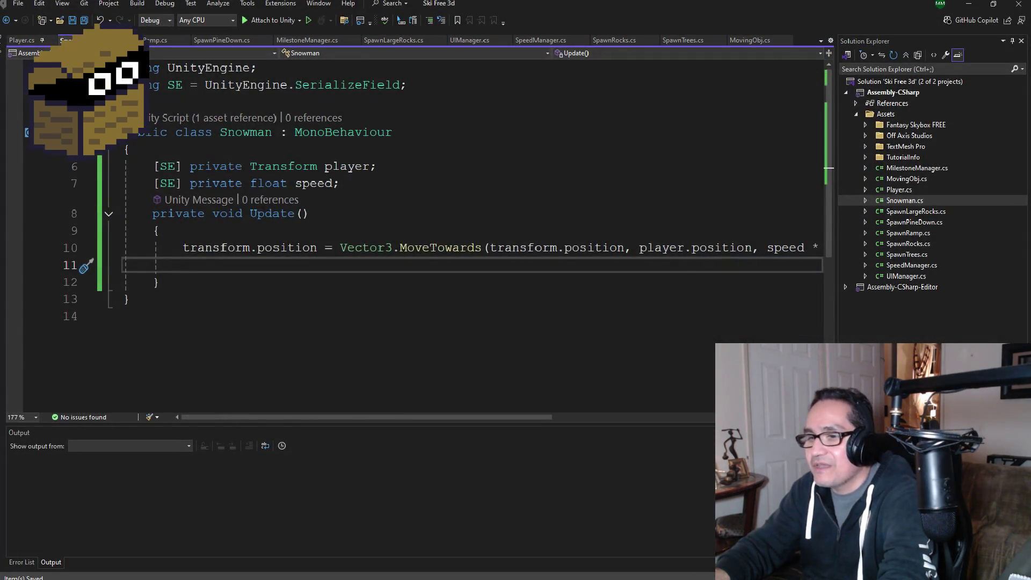
Open the Unity projects folder in My Documents in File Explorer
key("alt+Tab")
left_click(248, 309)
scroll(400, 288, "down", 5)
double_click(349, 348)
left_click(355, 243)
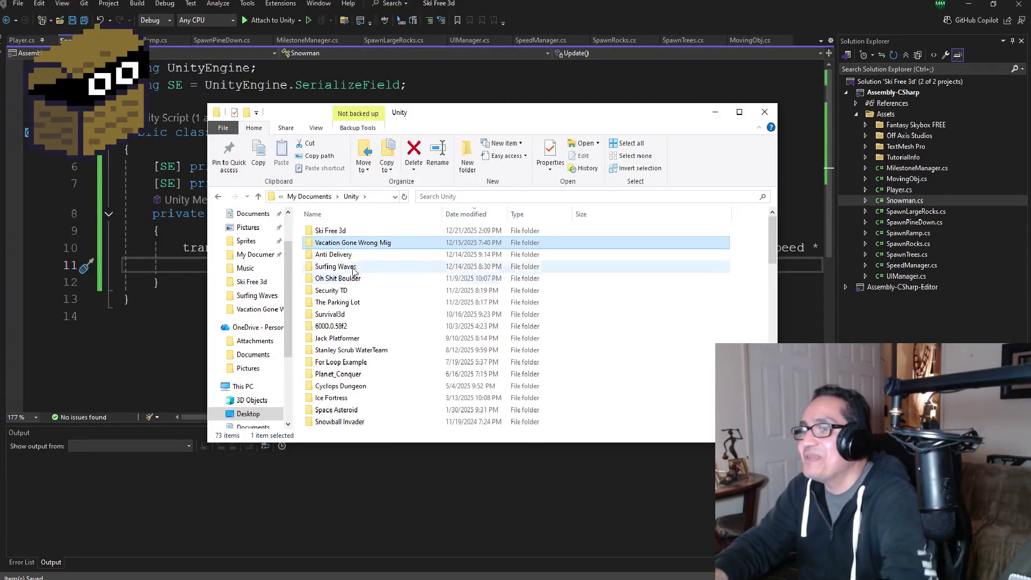
left_click(355, 255)
left_click(355, 275)
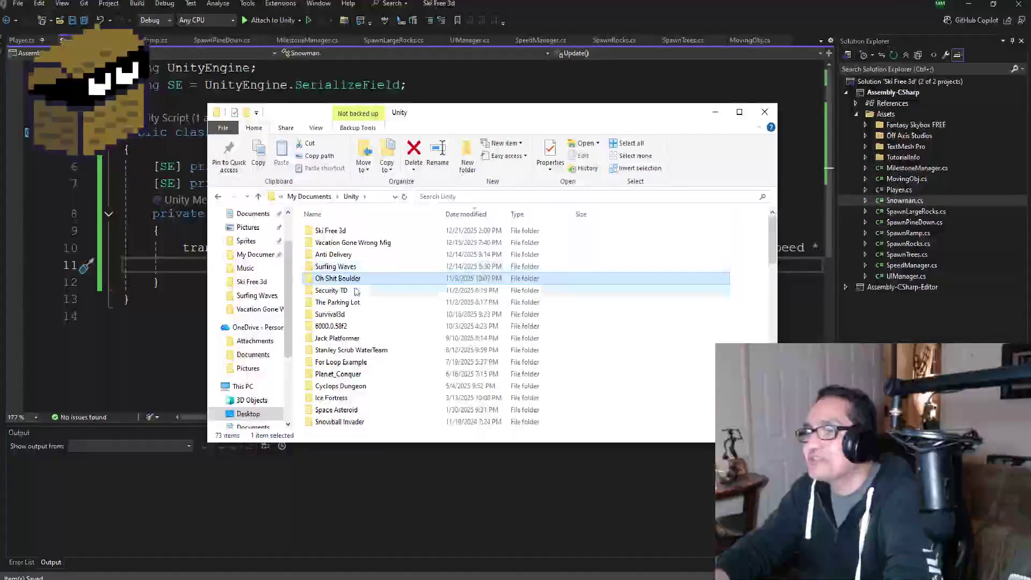
left_click(353, 245)
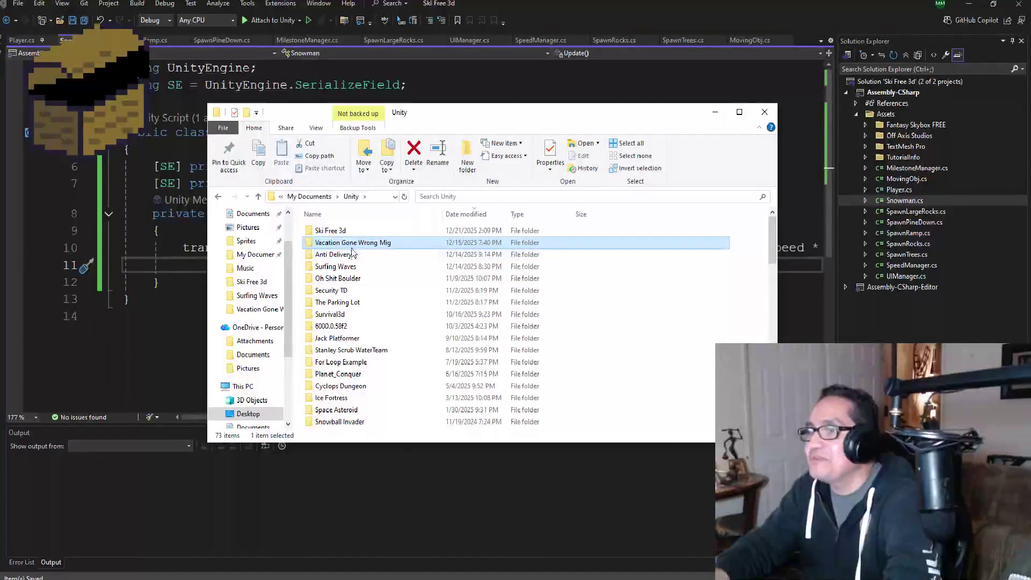
left_click(352, 255)
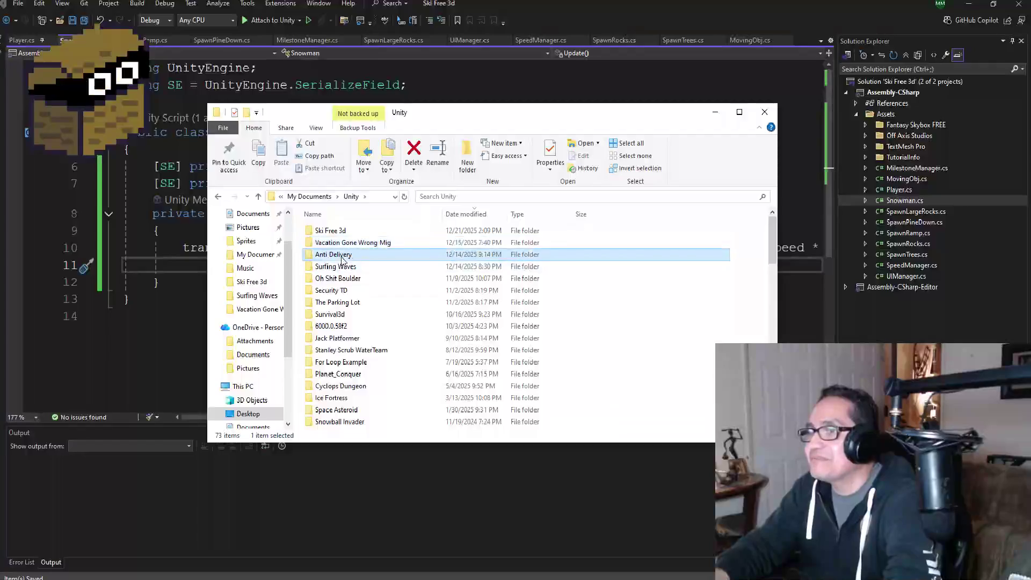
left_click(343, 302)
left_click(343, 326)
left_click(344, 350)
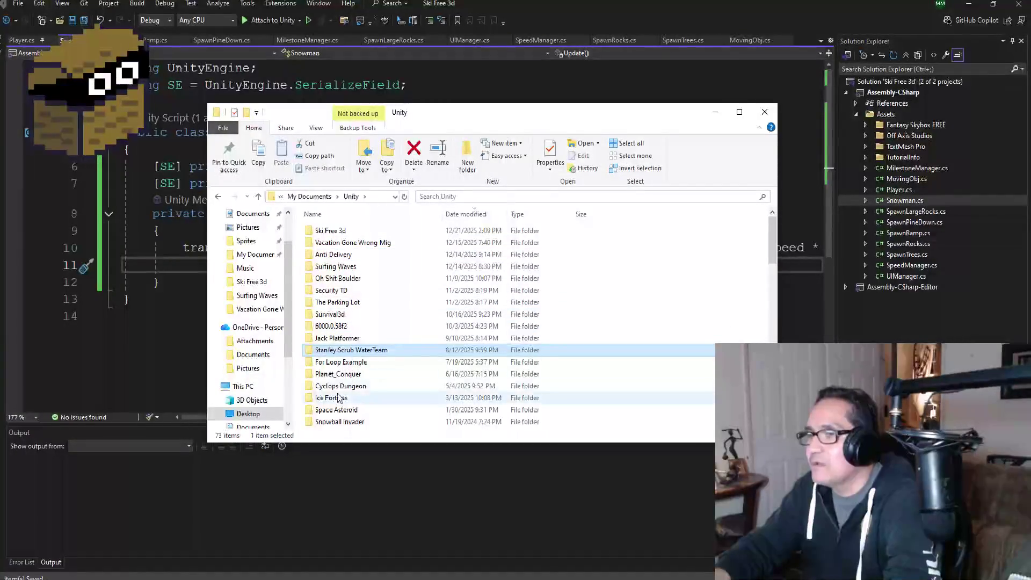
left_click(344, 363)
left_click(343, 375)
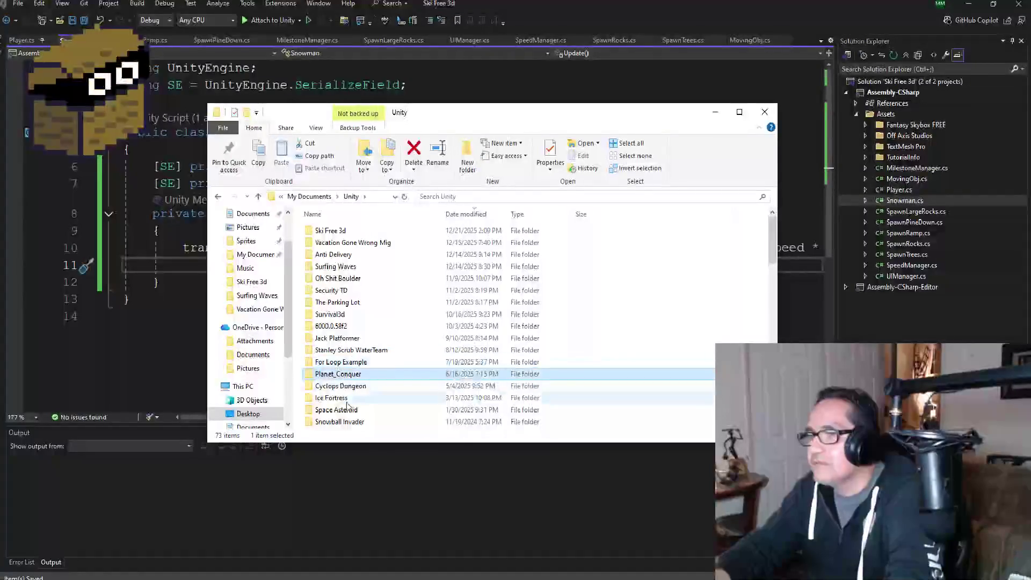
left_click(343, 386)
left_click(344, 410)
scroll(348, 425, "down", 2)
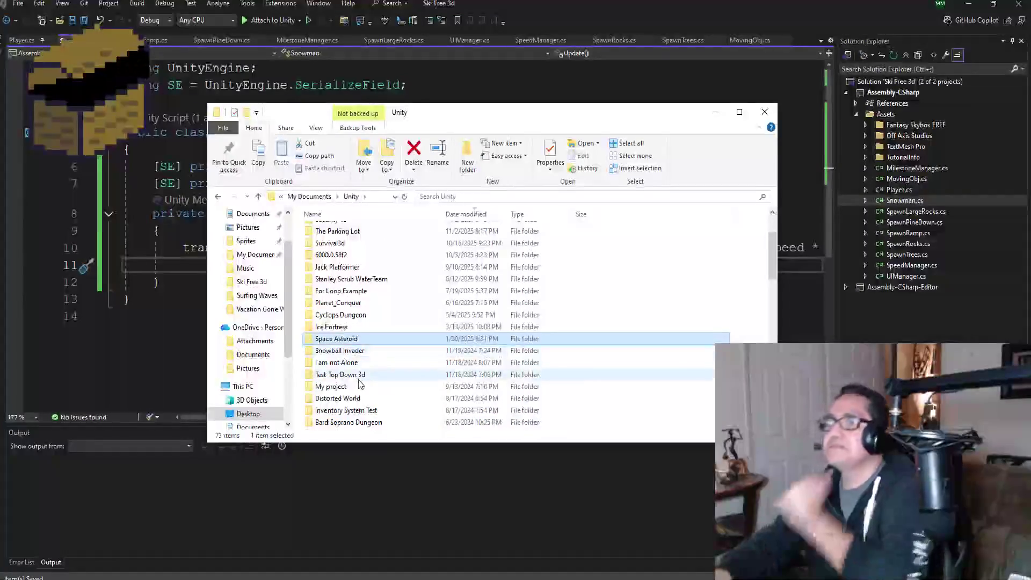
scroll(363, 348, "up", 2)
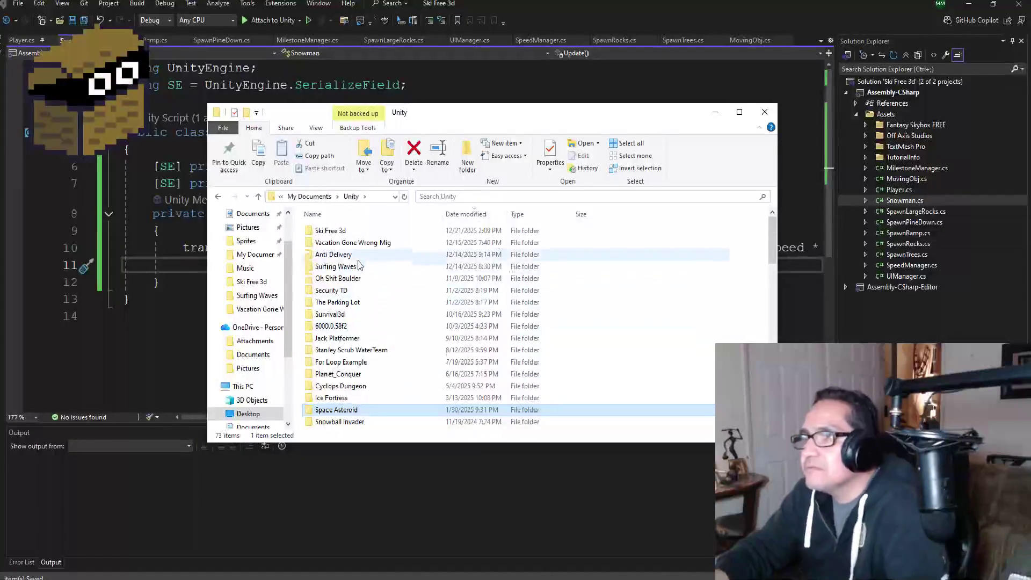
left_click(354, 314)
left_click(355, 350)
scroll(352, 383, "down", 1)
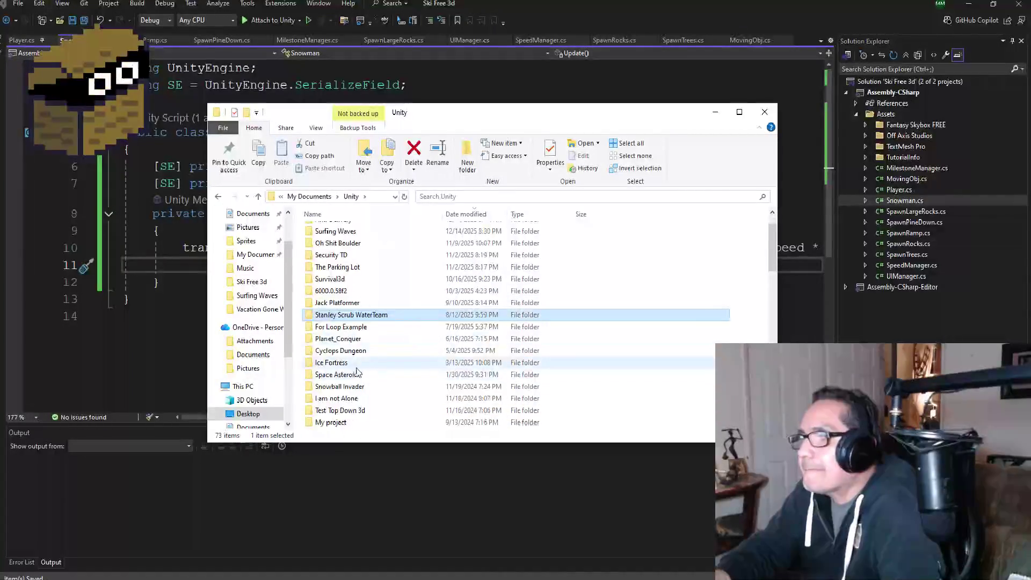
left_click(360, 339)
scroll(369, 358, "down", 1)
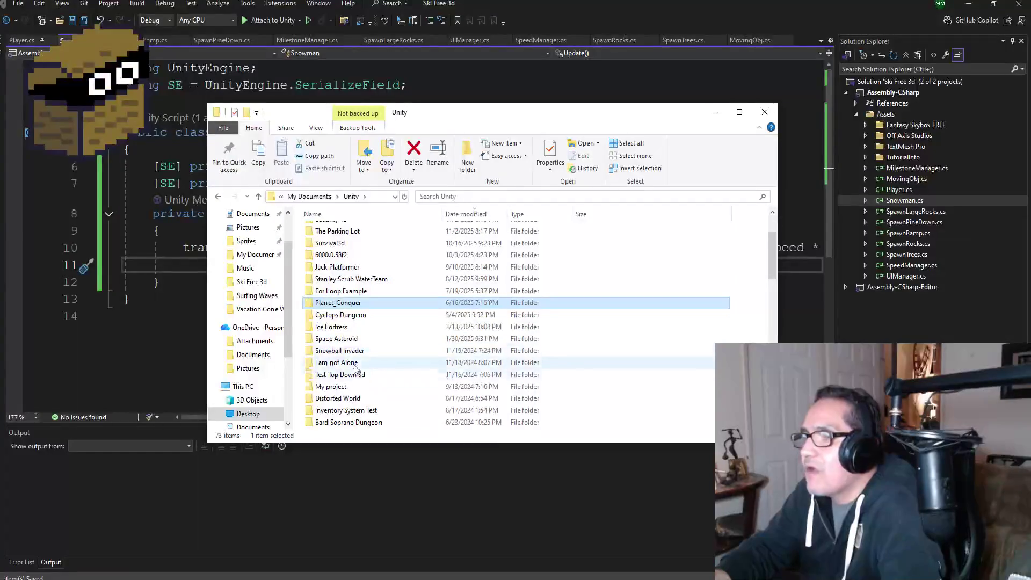
left_click(362, 339)
scroll(360, 359, "down", 2)
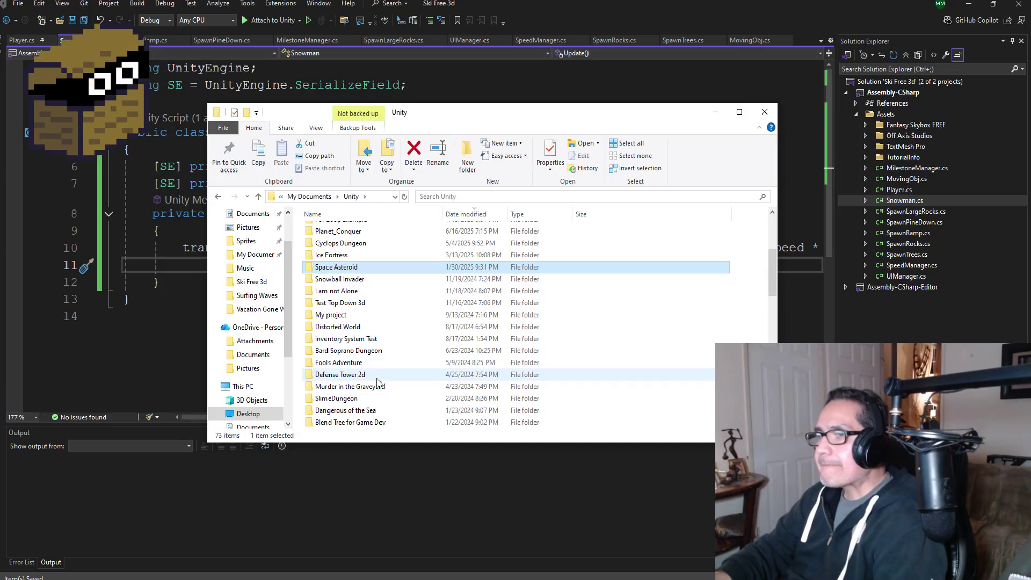
scroll(376, 374, "down", 1)
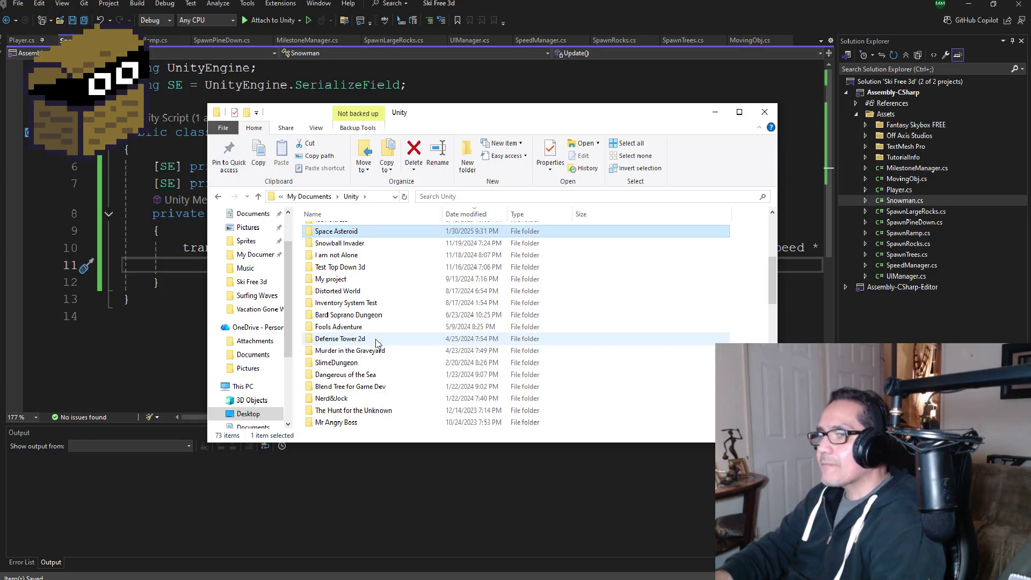
scroll(381, 355, "up", 5)
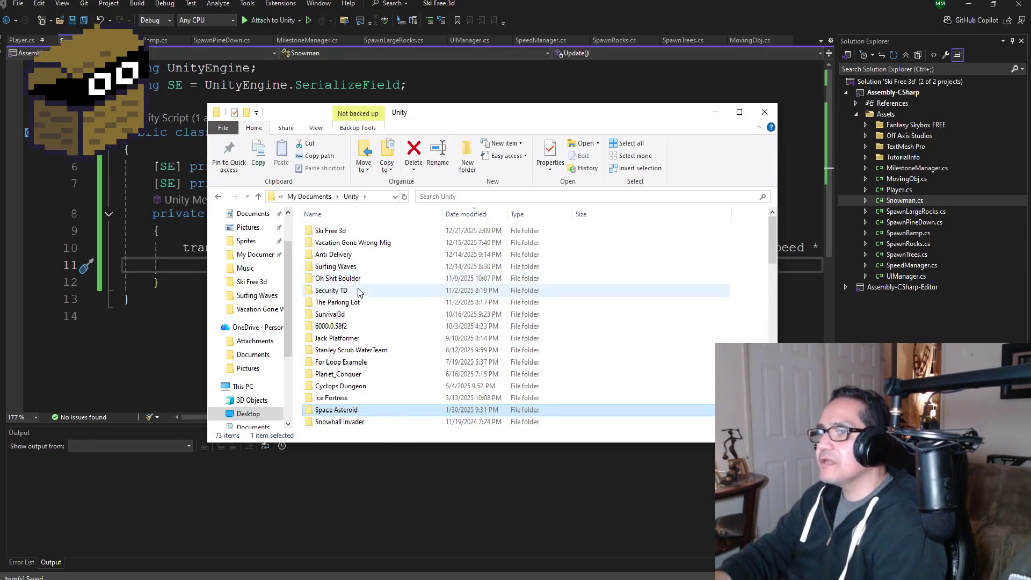
left_click(358, 363)
scroll(358, 368, "down", 2)
left_click(343, 348)
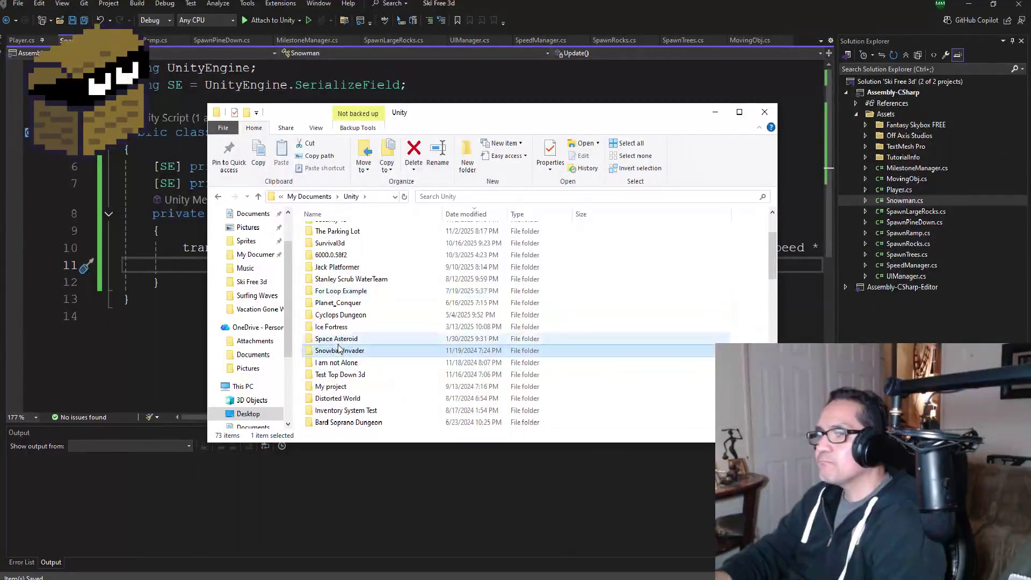
scroll(355, 363, "down", 1)
scroll(353, 355, "down", 2)
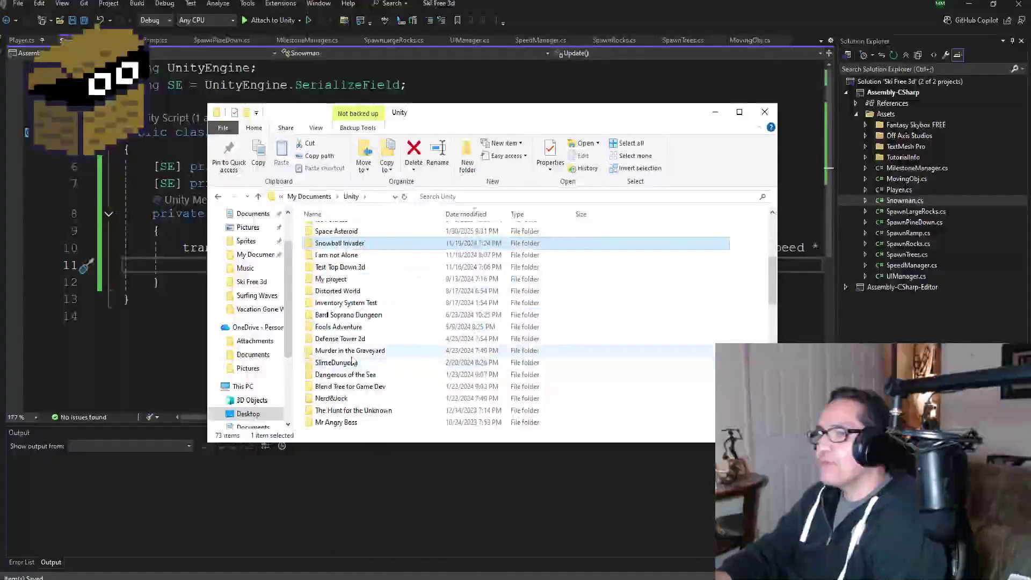
left_click(351, 315)
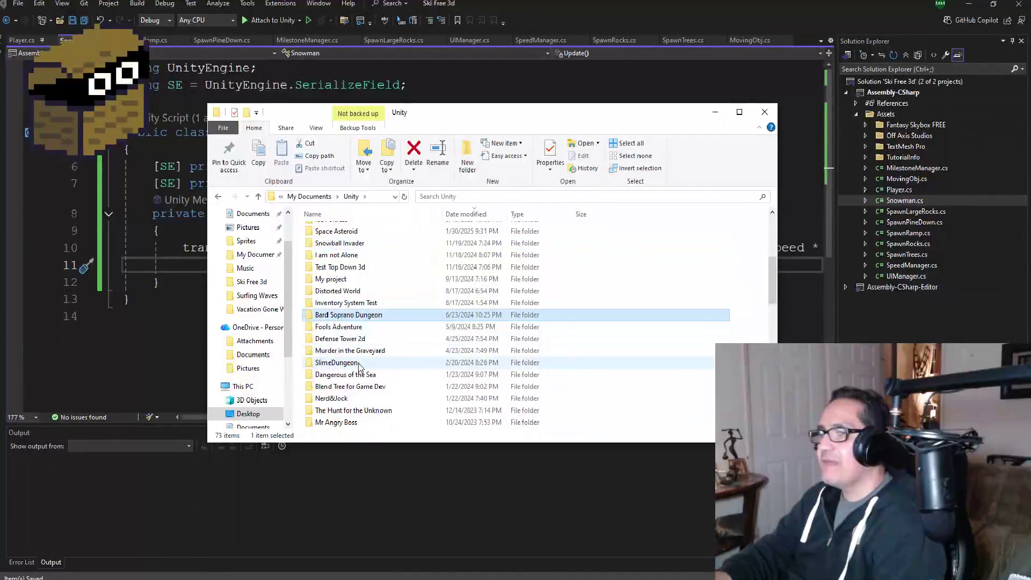
scroll(358, 367, "down", 1)
left_click(358, 350)
scroll(368, 369, "down", 1)
scroll(365, 367, "down", 1)
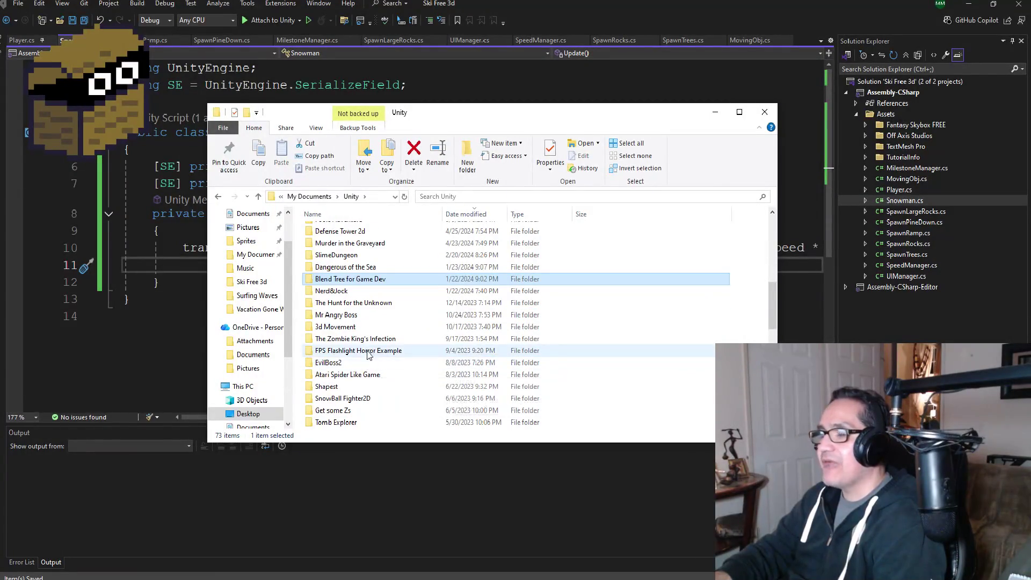
scroll(367, 381, "down", 1)
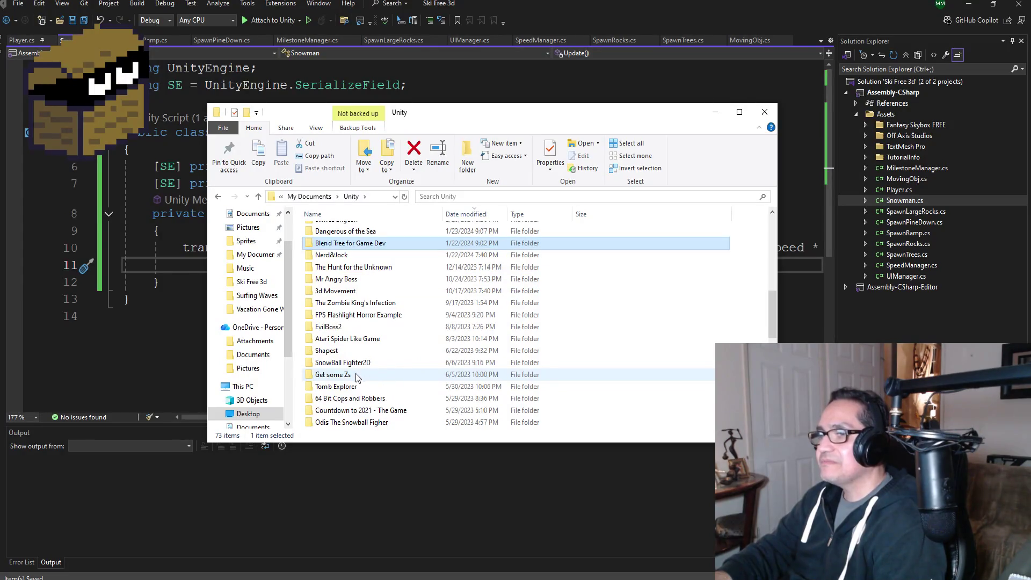
scroll(356, 376, "down", 1)
scroll(371, 377, "down", 1)
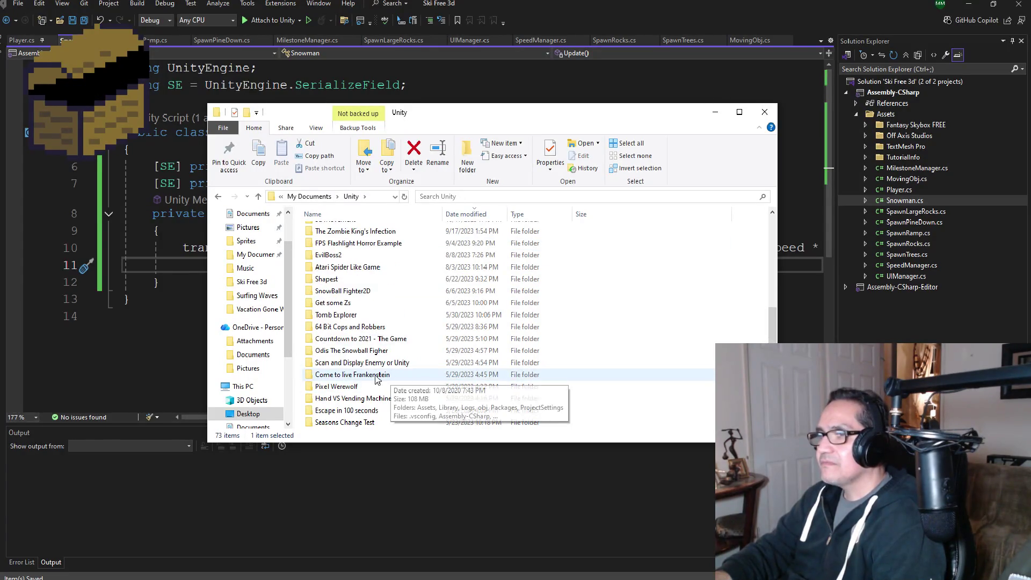
scroll(374, 379, "up", 6)
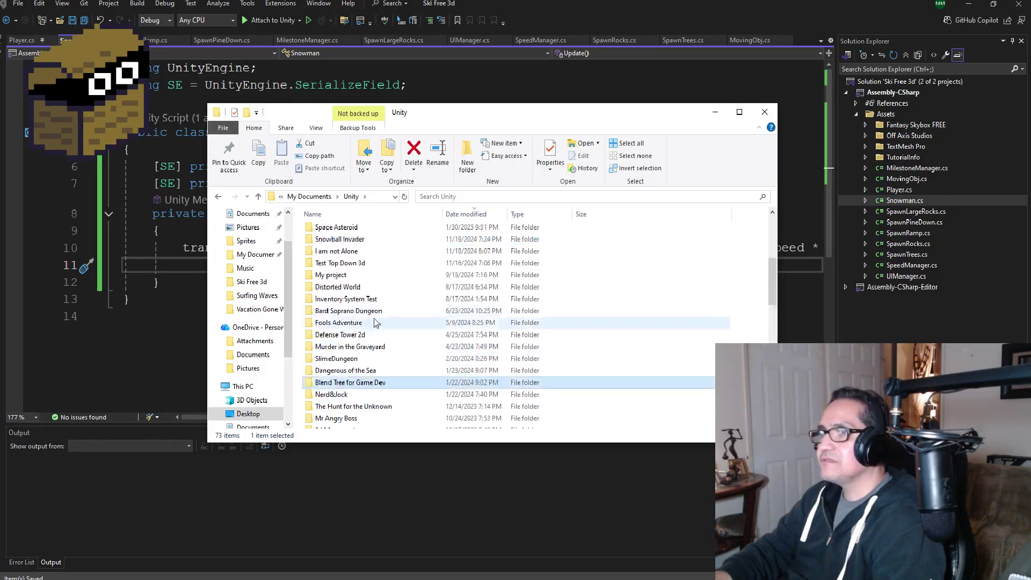
scroll(376, 326, "up", 5)
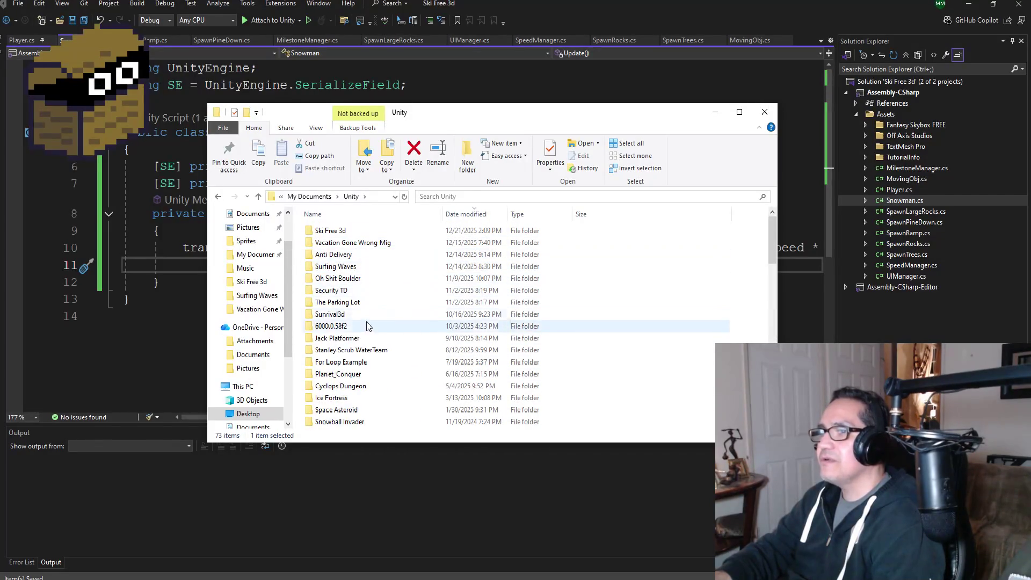
double_click(349, 315)
Launch Survival3d.sln from the Survival3d folder in Visual Studio 2022
scroll(360, 407, "down", 1)
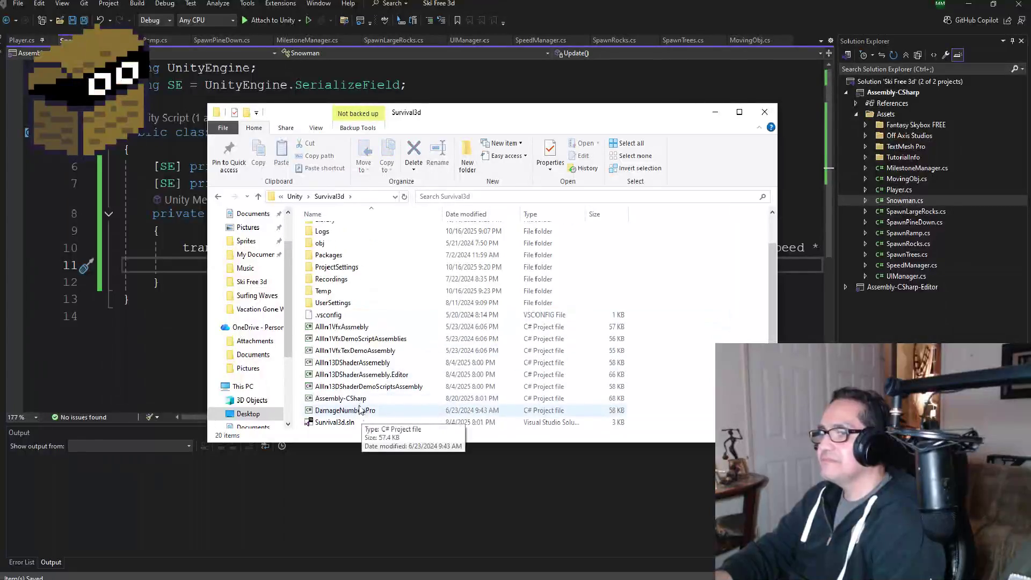
double_click(347, 424)
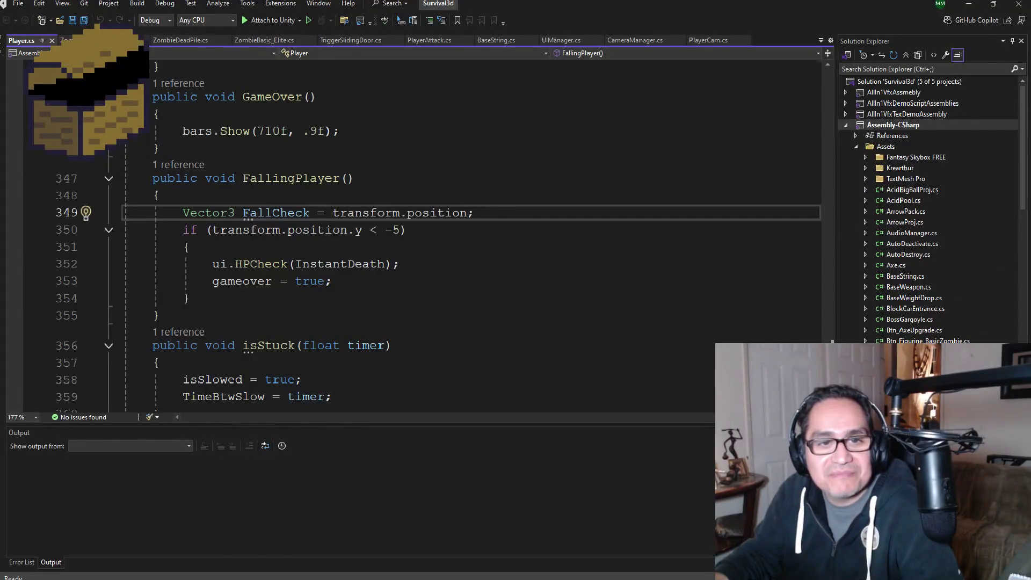
Look through the Survival3d scripts, including ZombieDeadPile.cs and ZombieBasic_Elite.cs, for the chase code
scroll(480, 277, "up", 3)
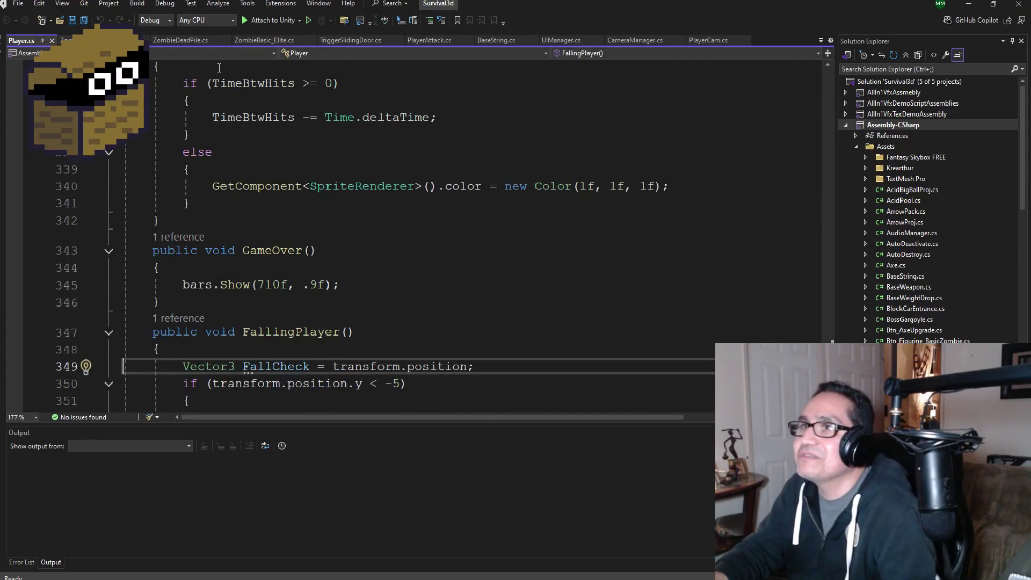
key("ctrl+Tab")
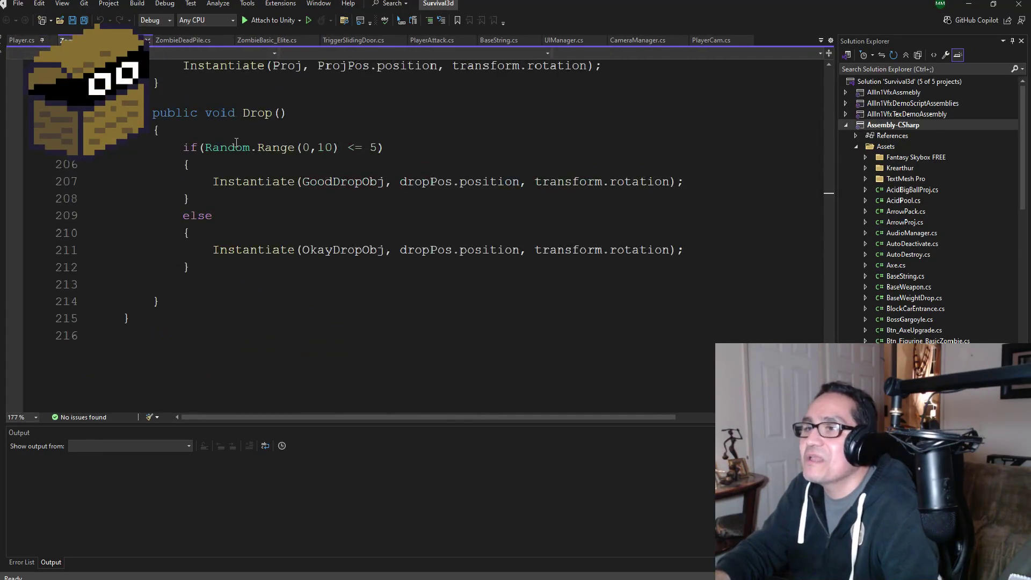
mouse_move(249, 177)
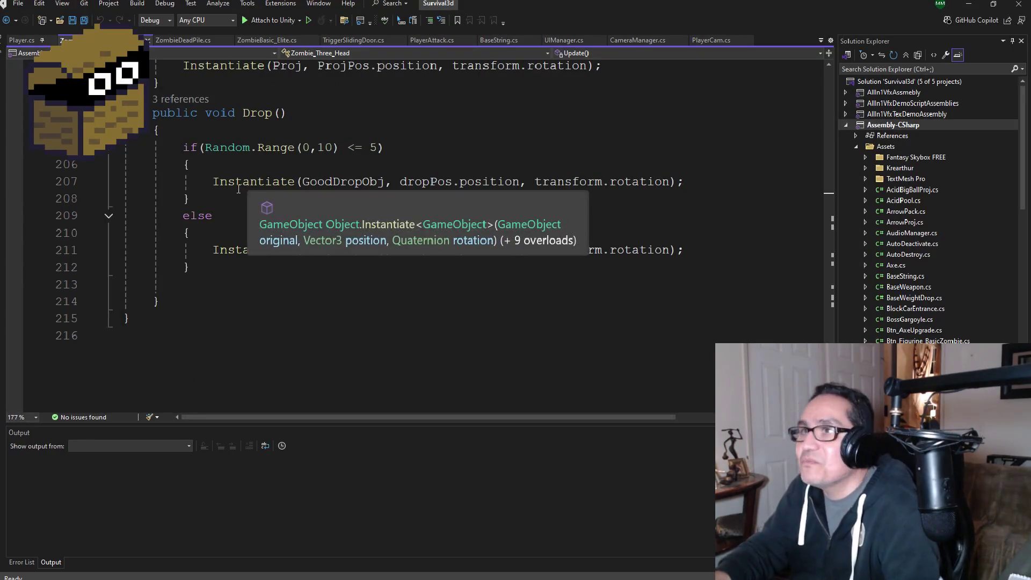
scroll(236, 188, "up", 10)
scroll(226, 182, "up", 12)
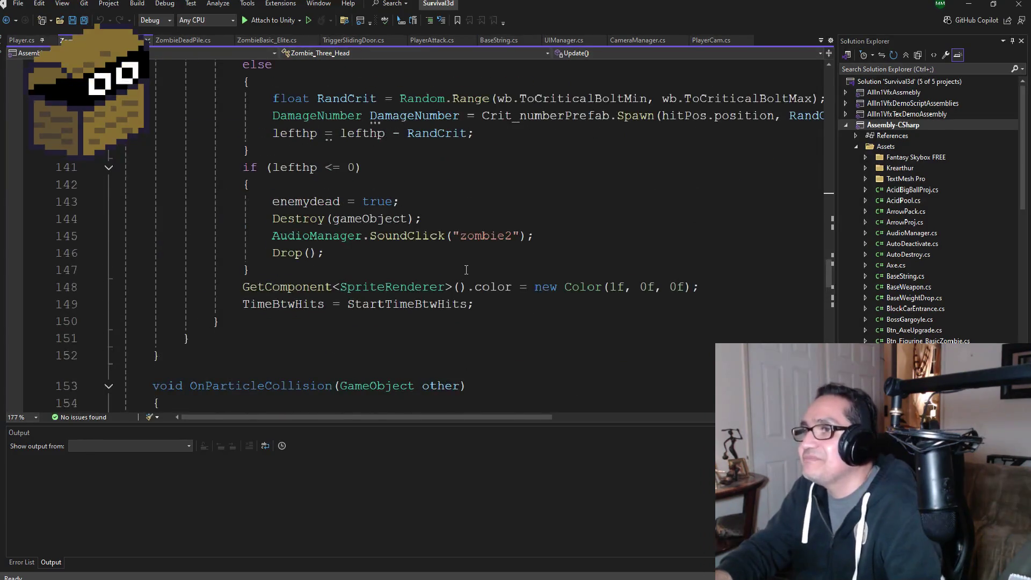
scroll(465, 269, "up", 1)
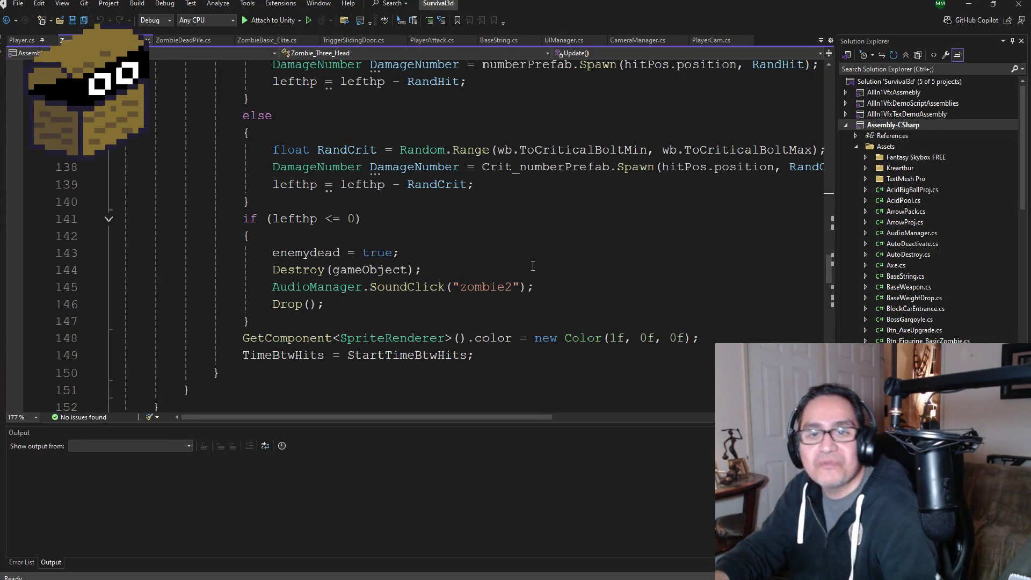
scroll(533, 267, "up", 11)
scroll(505, 222, "up", 10)
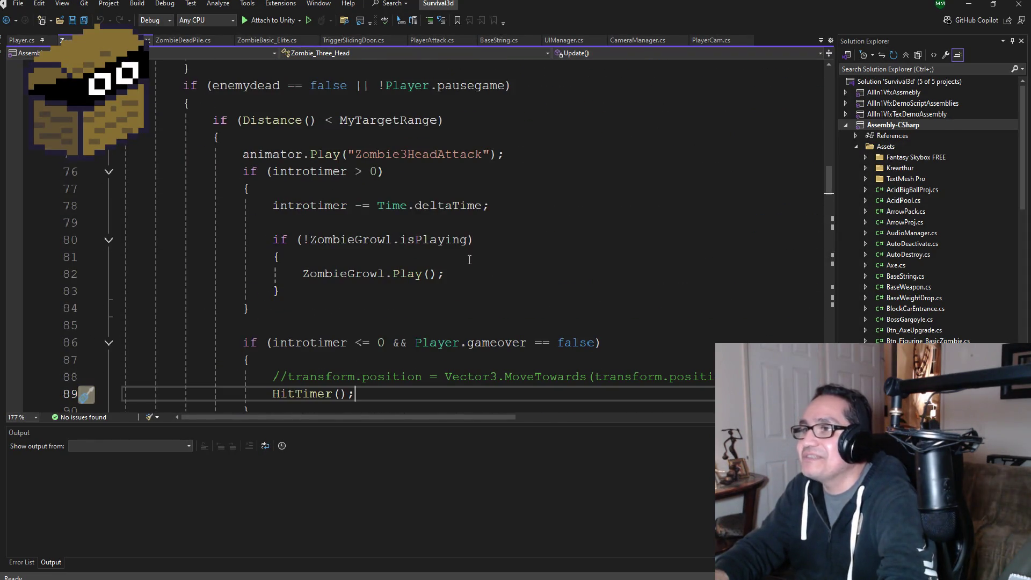
scroll(469, 260, "up", 9)
scroll(495, 287, "down", 3)
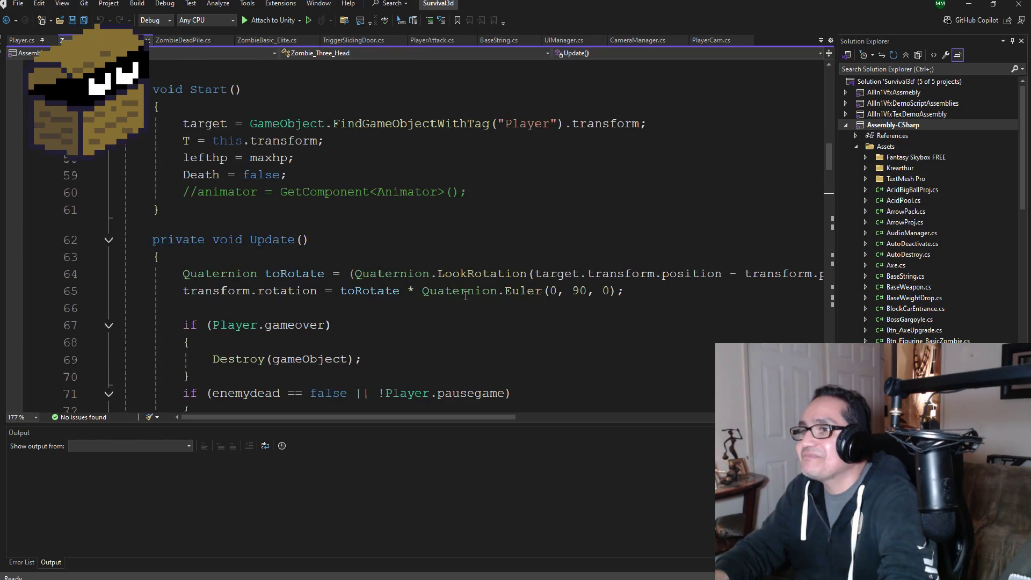
scroll(465, 296, "down", 2)
scroll(483, 243, "up", 3)
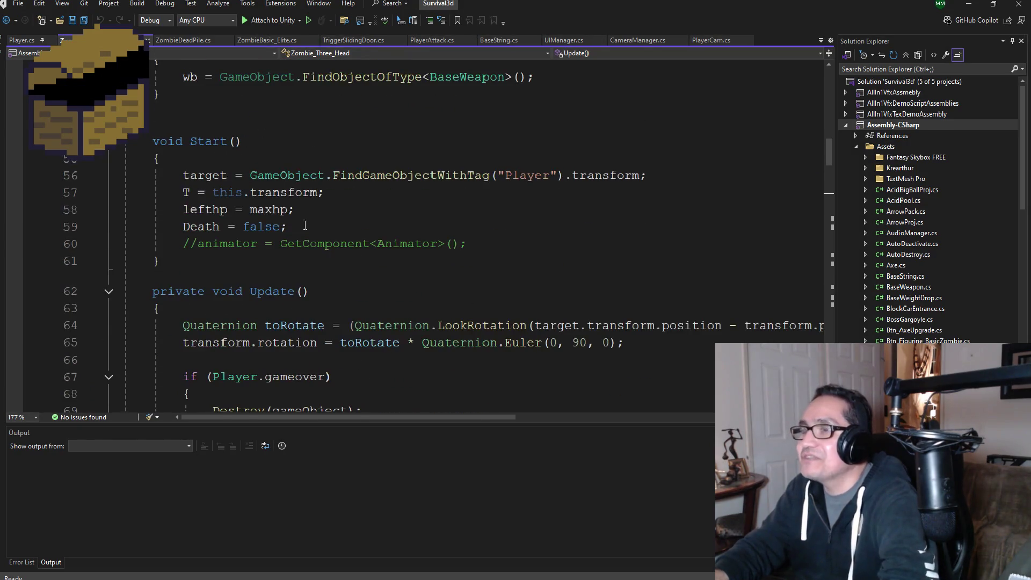
left_click(191, 38)
left_click(250, 41)
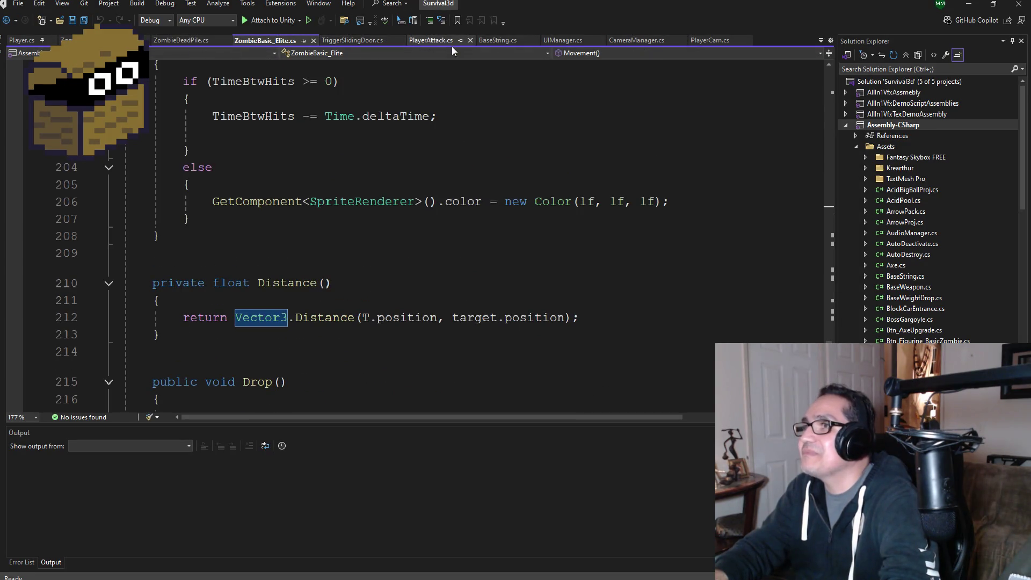
scroll(929, 214, "down", 15)
scroll(929, 209, "down", 20)
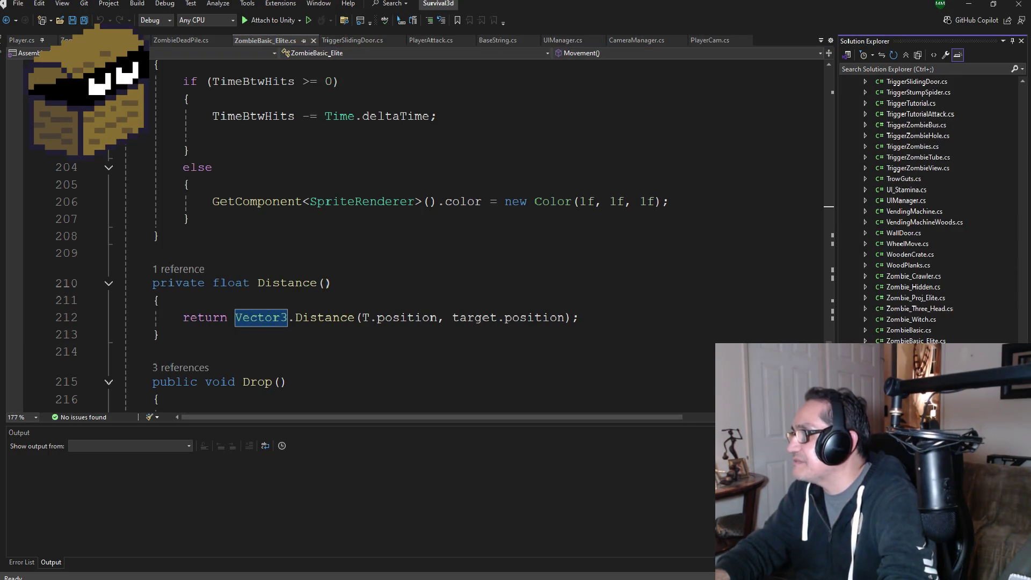
scroll(396, 307, "up", 10)
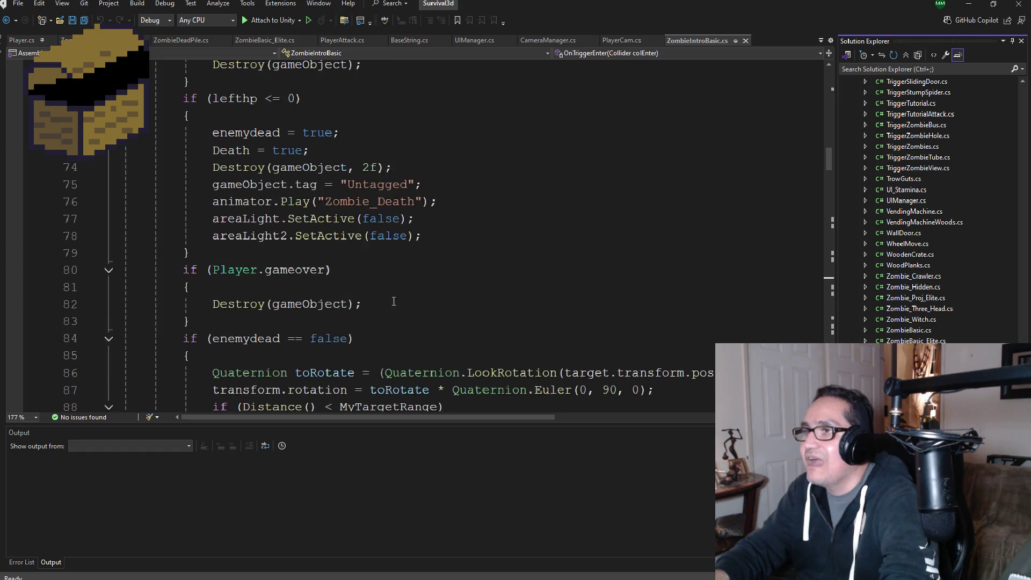
scroll(407, 290, "up", 4)
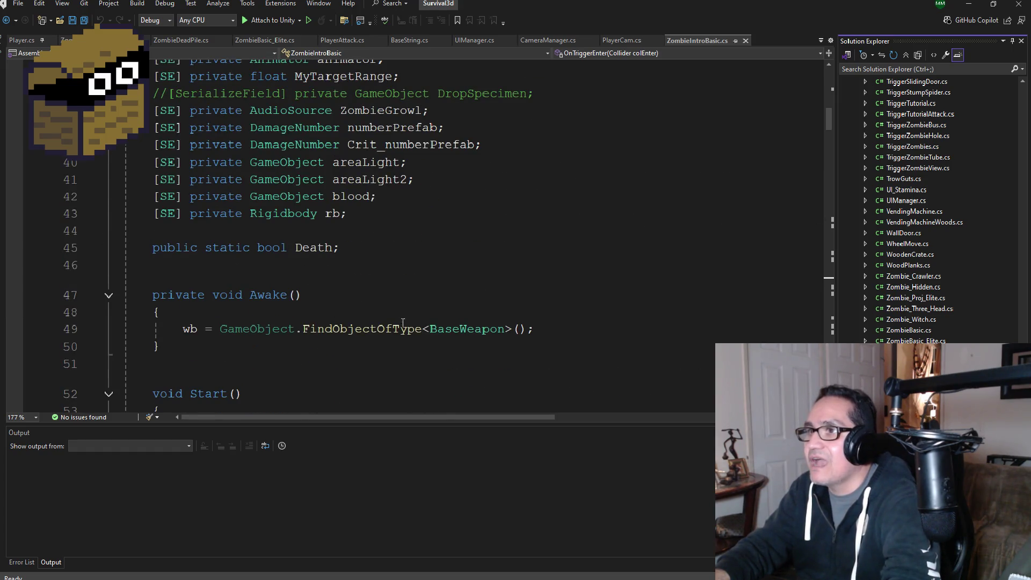
scroll(416, 351, "down", 12)
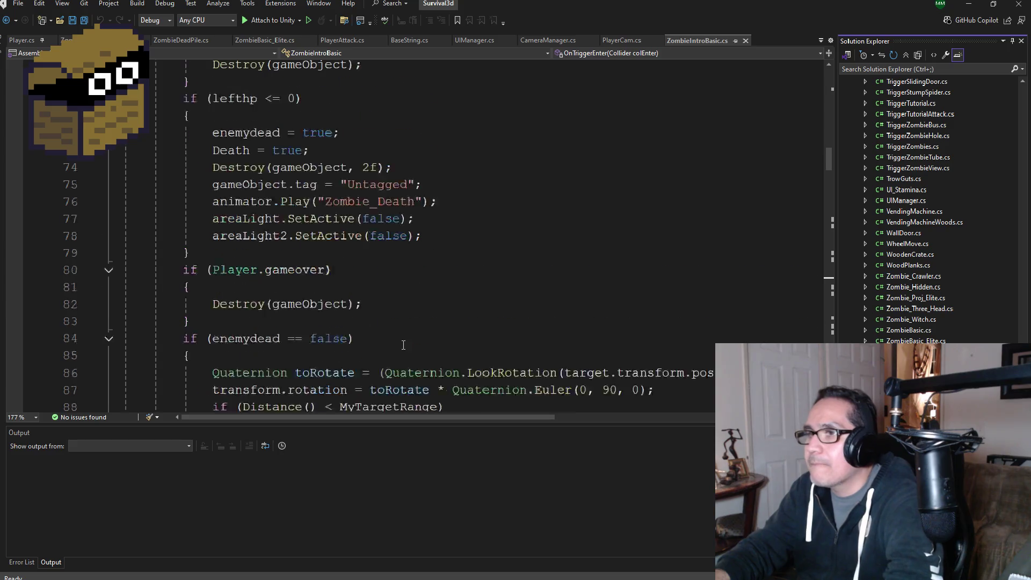
scroll(398, 343, "down", 5)
scroll(393, 313, "up", 3)
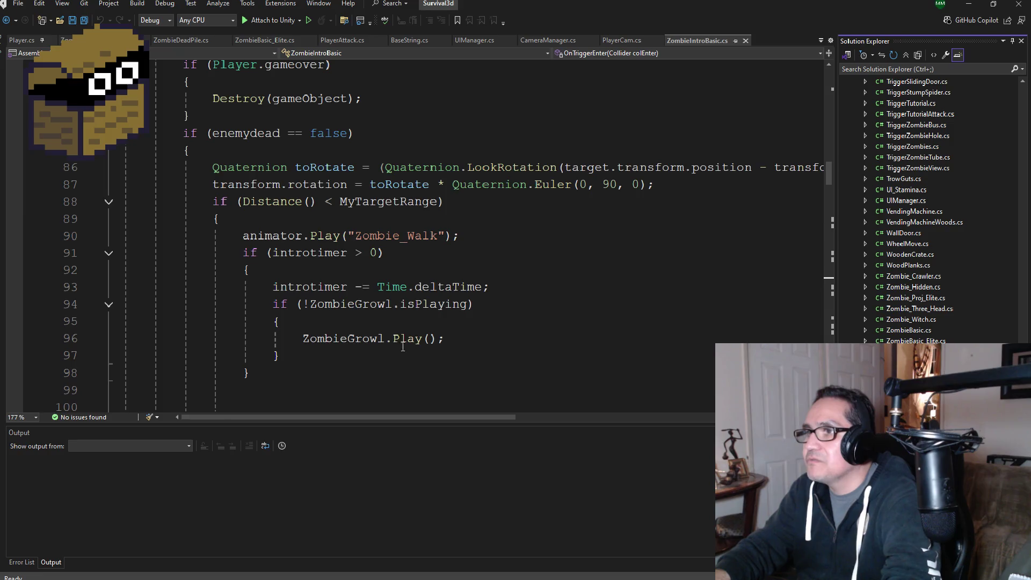
scroll(401, 348, "up", 5)
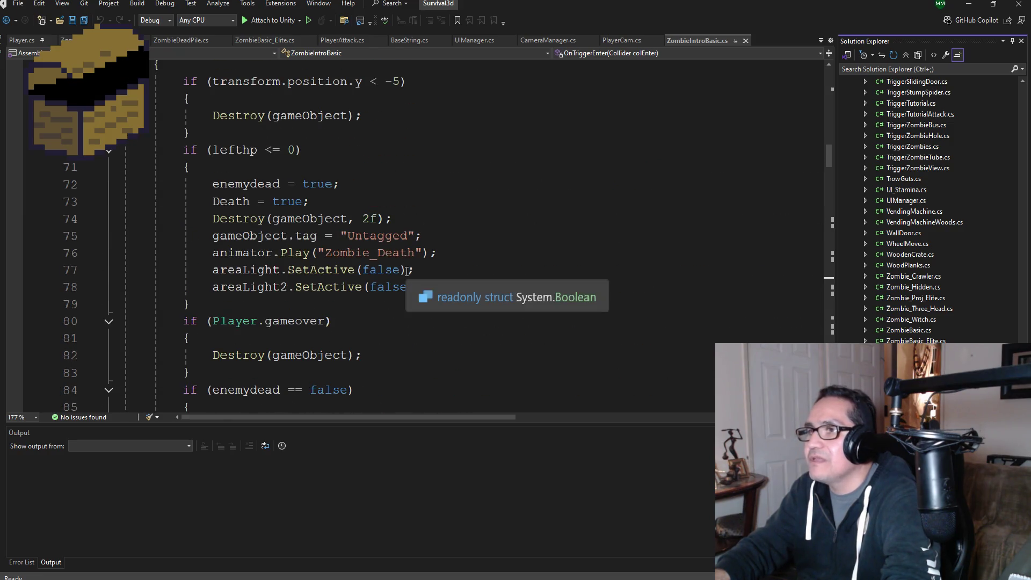
scroll(400, 263, "up", 2)
scroll(429, 296, "down", 12)
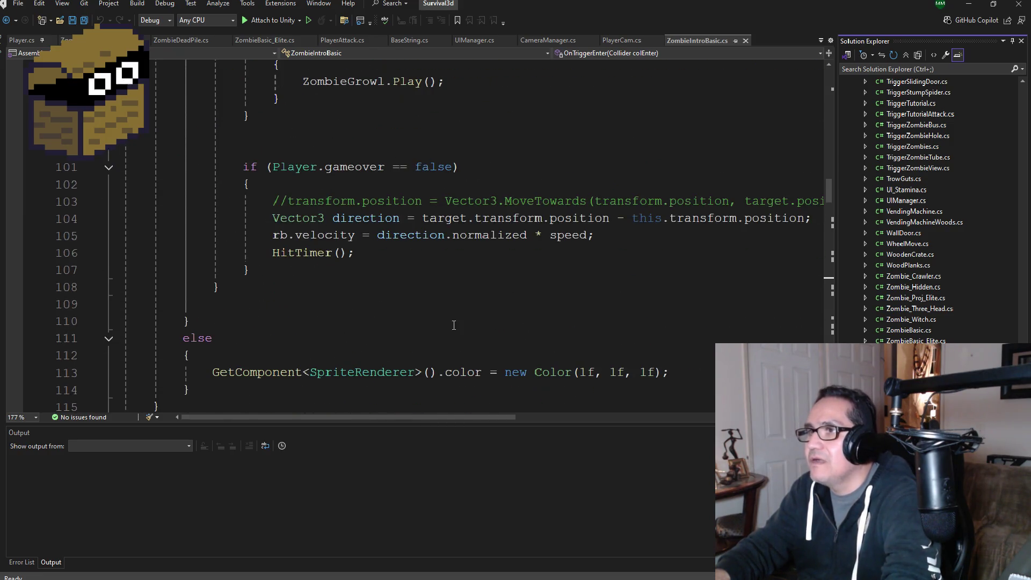
Copy the direction and velocity lines 104–105, then return to Snowman.cs in Ski Free 3d
mouse_move(616, 235)
left_mouse_down()
mouse_move(333, 236)
mouse_move(231, 220)
mouse_move(121, 220)
mouse_move(107, 230)
left_mouse_up()
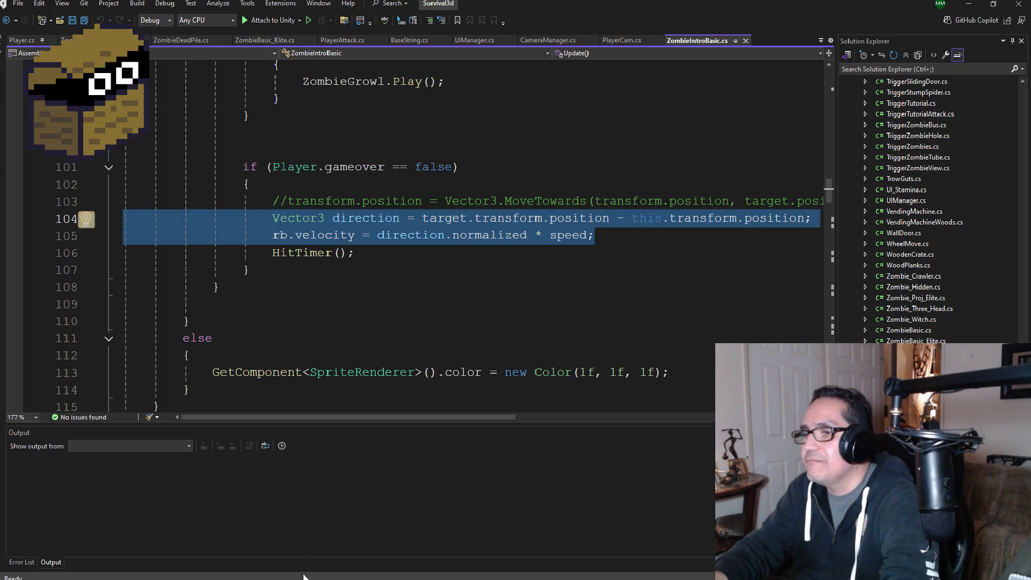
left_click(255, 579)
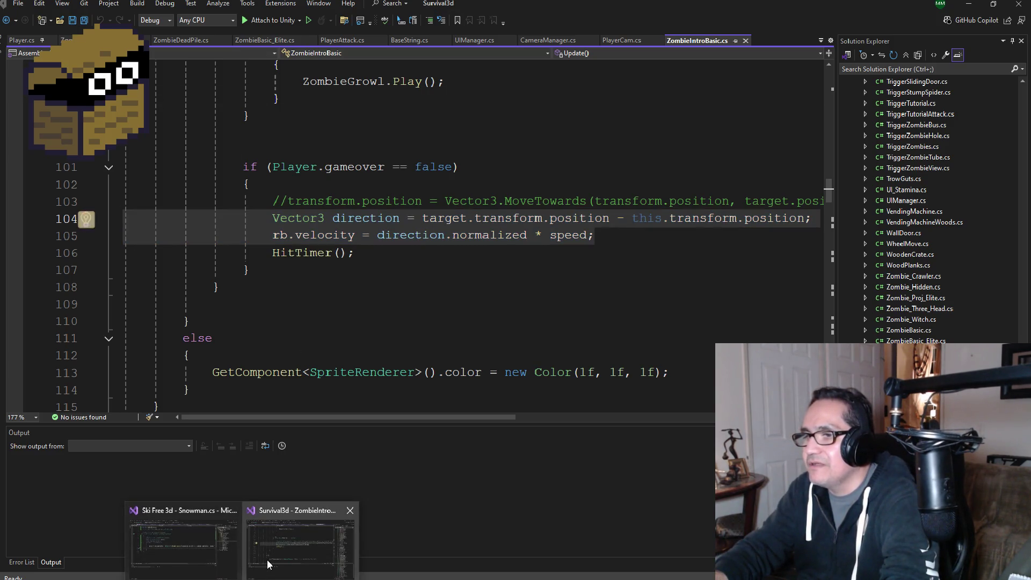
left_click(268, 563)
mouse_move(255, 577)
left_click(182, 537)
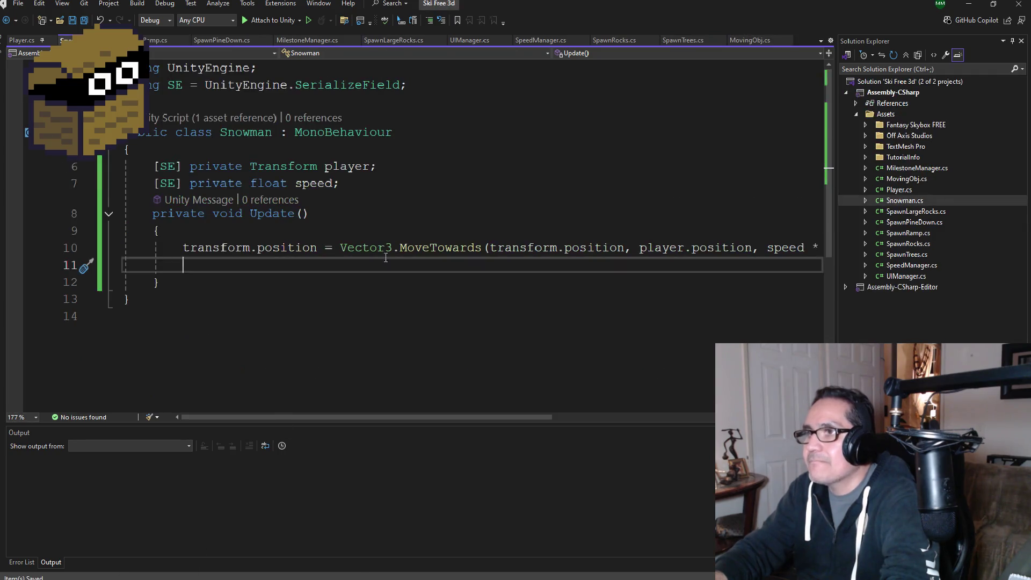
Paste the chase lines into Update, comment out MoveTowards, and retarget them to player
type("Vector3 direction = target.transform.position - this.transform.position; rb.velocity = direction.normalized * speed;")
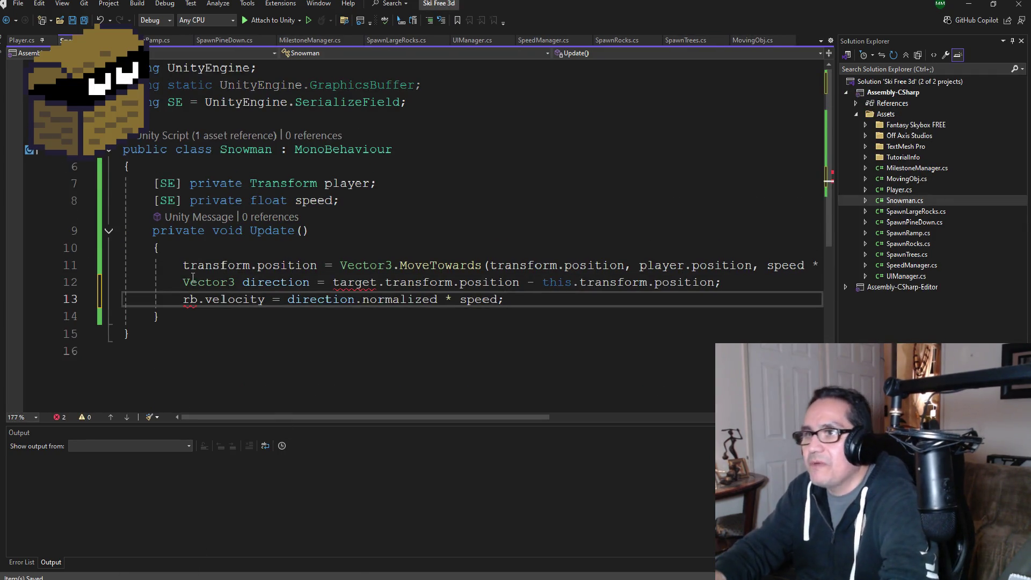
left_click(183, 267)
type("//")
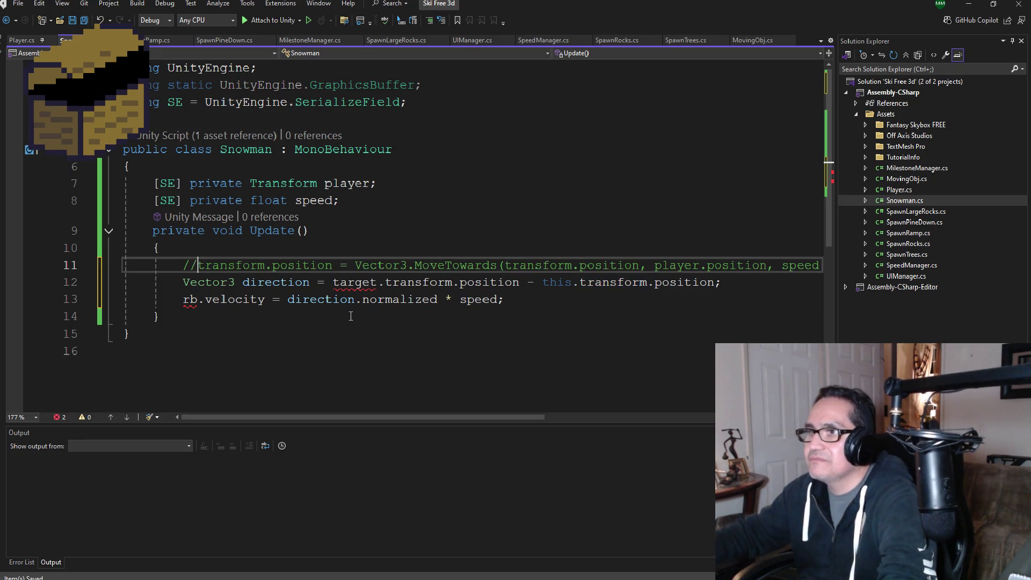
double_click(357, 282)
type("player")
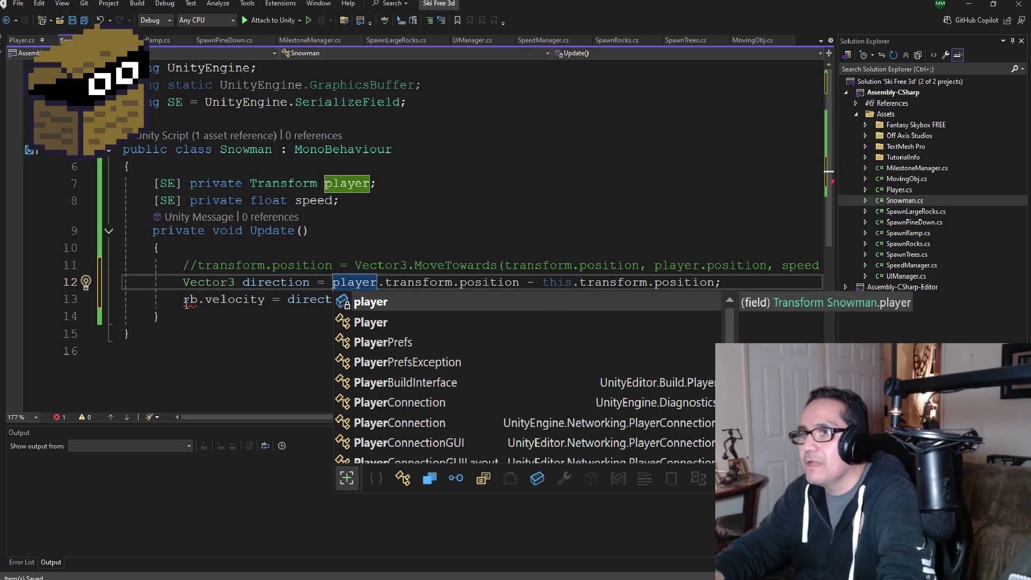
left_click(183, 299)
Add a private Rigidbody rb field below the speed field
left_click(356, 208)
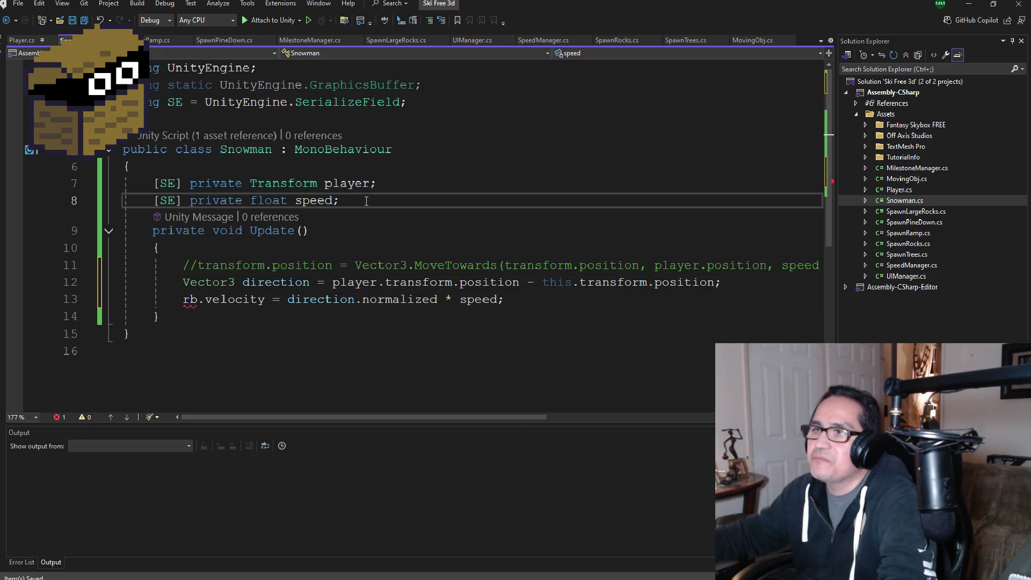
key("Return")
type("[SE")
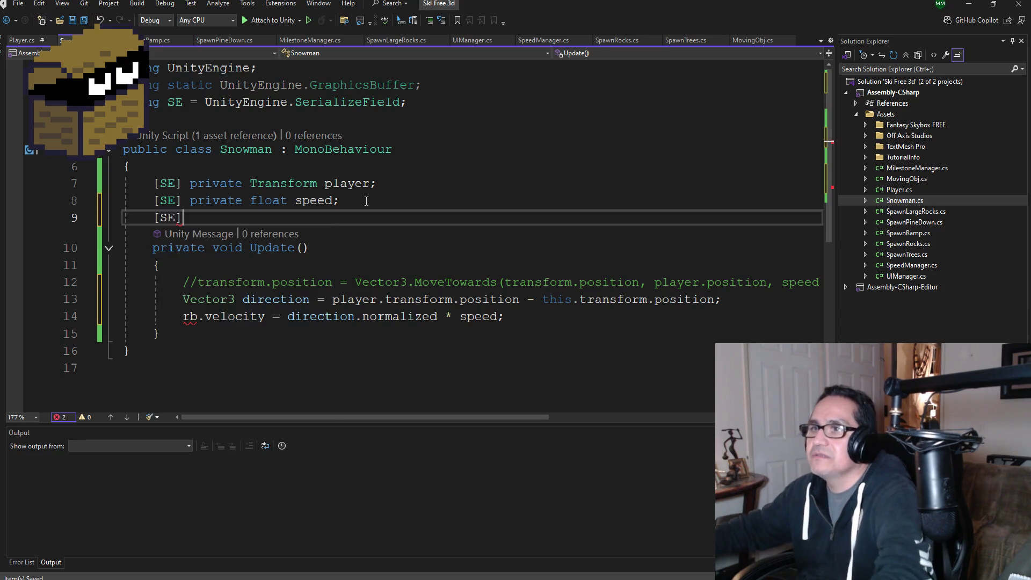
type("private R")
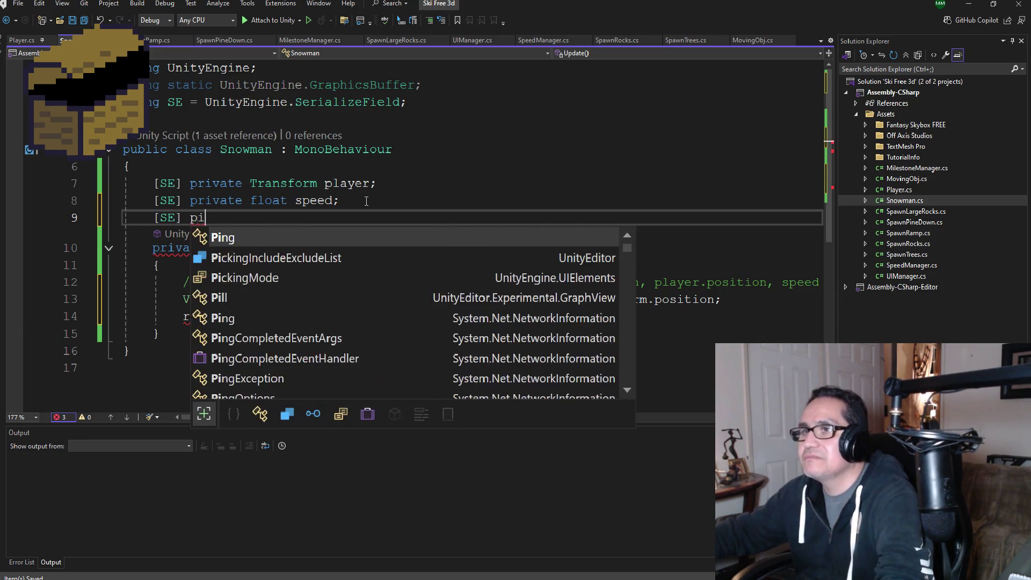
type("ig")
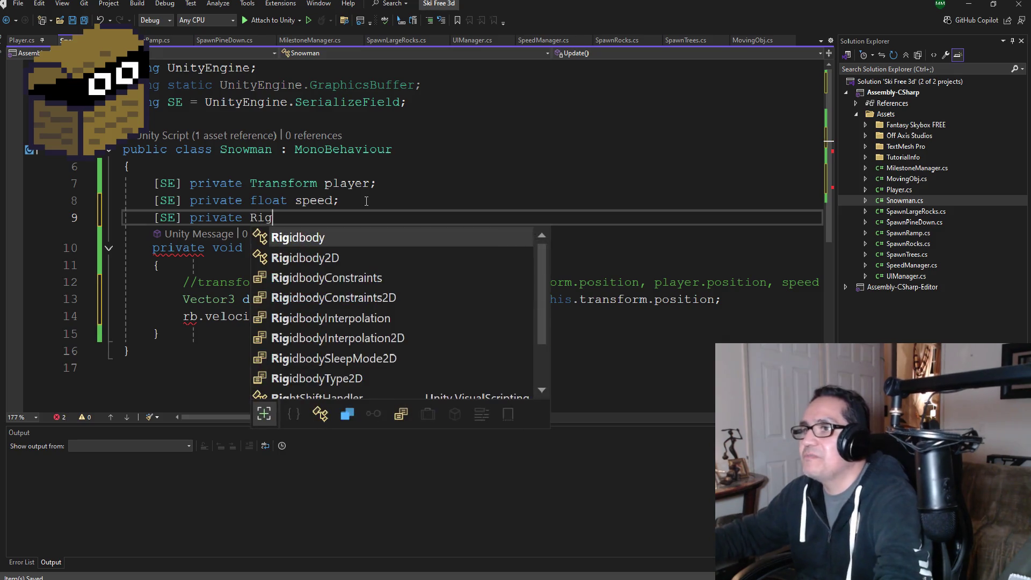
key("Tab")
type("b;")
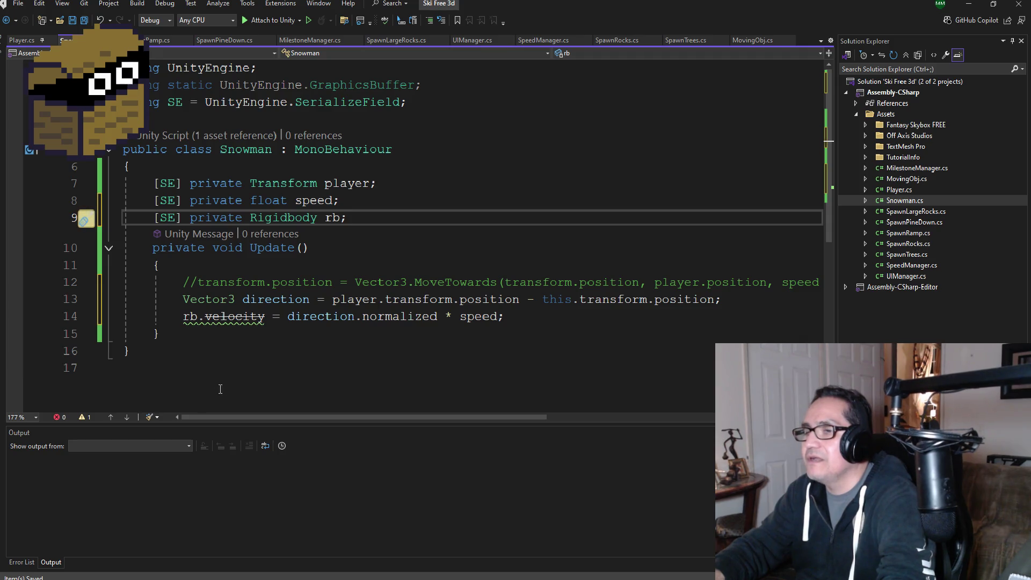
Replace the obsolete velocity property with linearVelocity on line 14
mouse_move(246, 317)
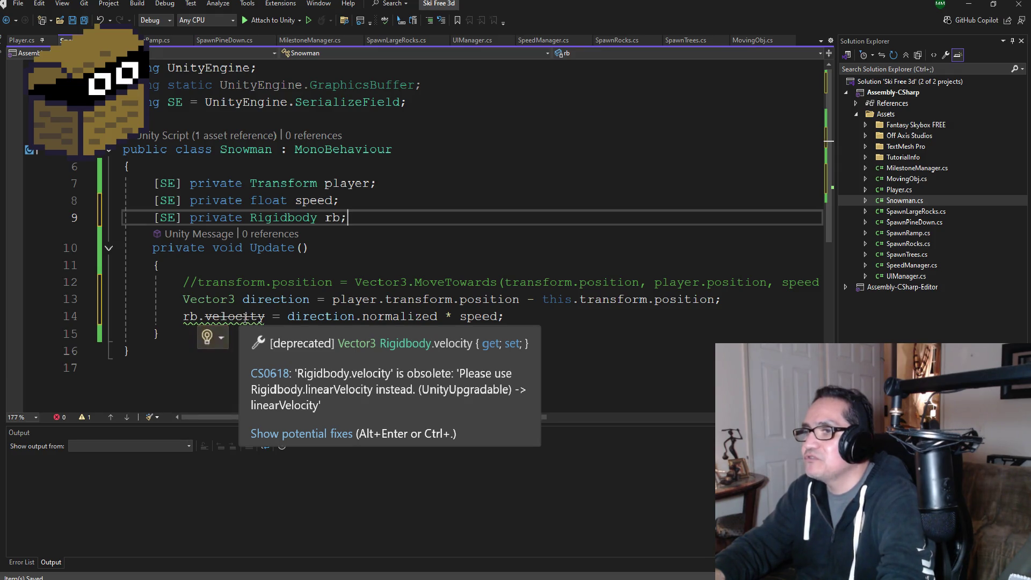
double_click(246, 317)
key("BackSpace")
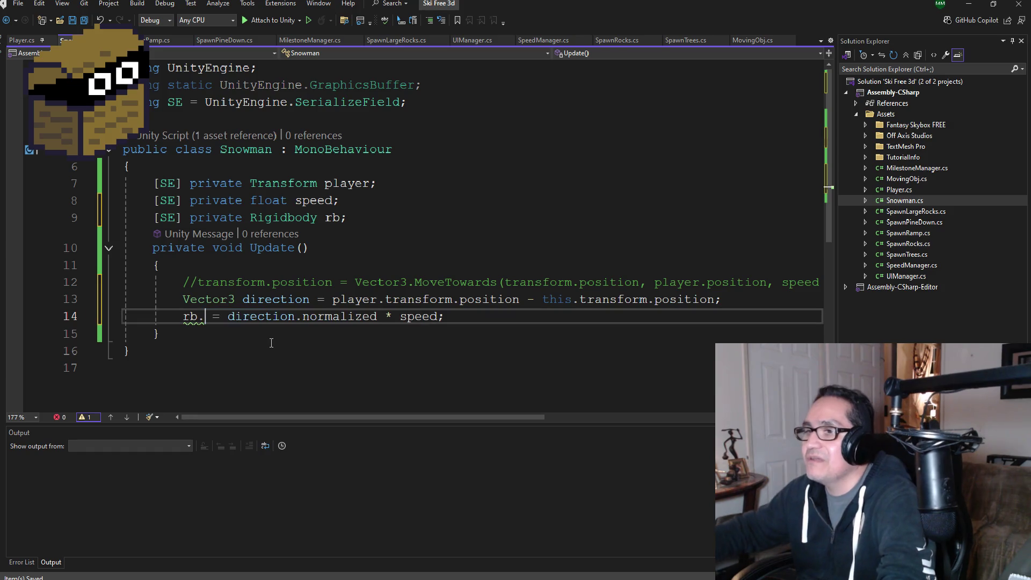
type("lin")
key("Tab")
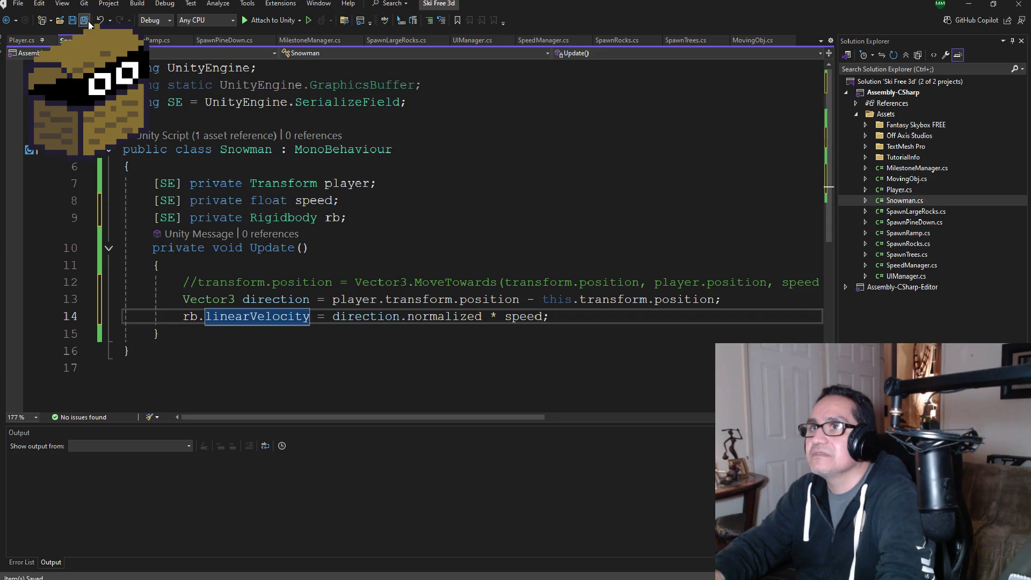
mouse_move(475, 313)
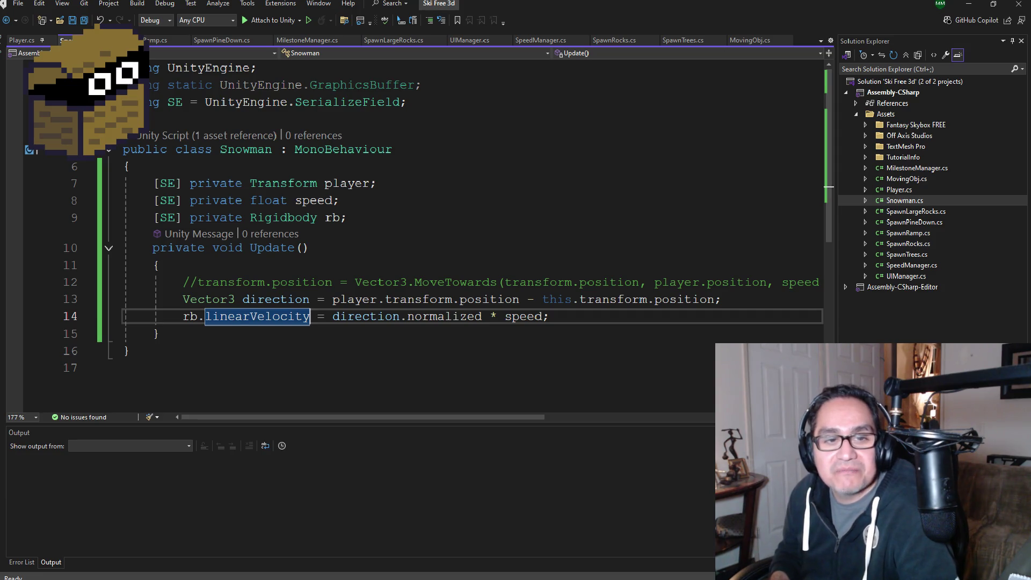
Save all the Snowman.cs changes and minimize both Visual Studio windows
left_click(84, 22)
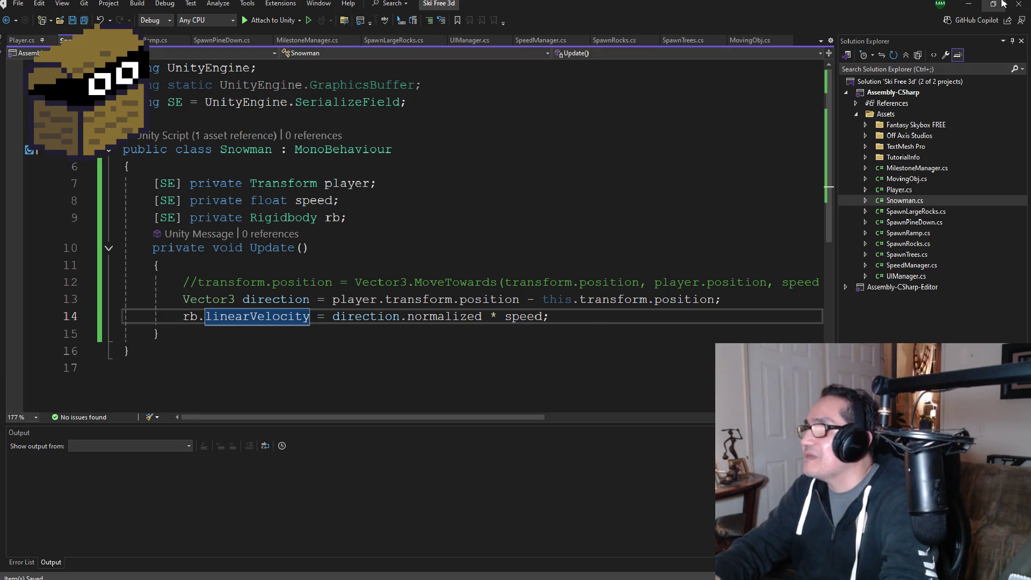
left_click(968, 5)
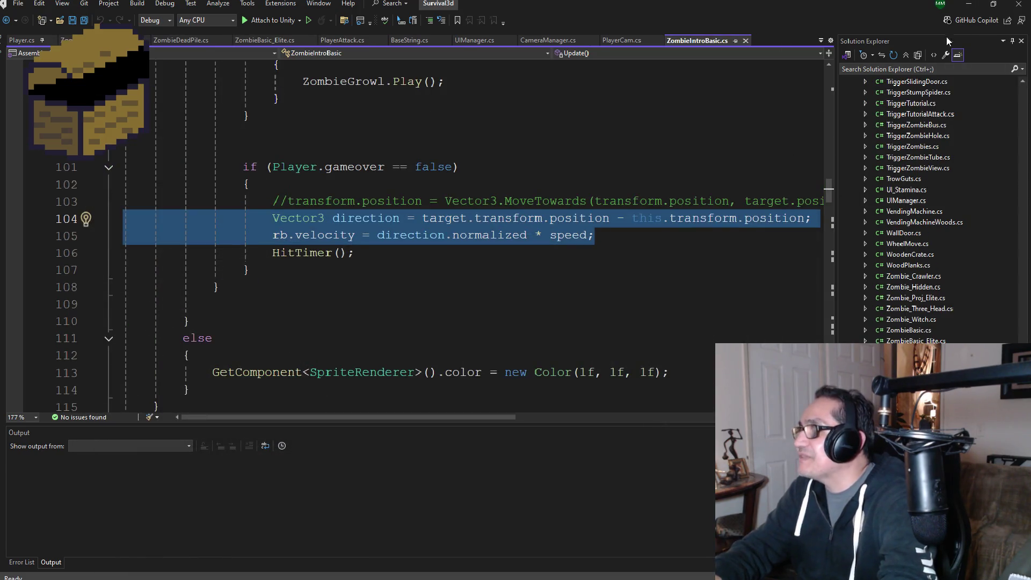
left_click(969, 4)
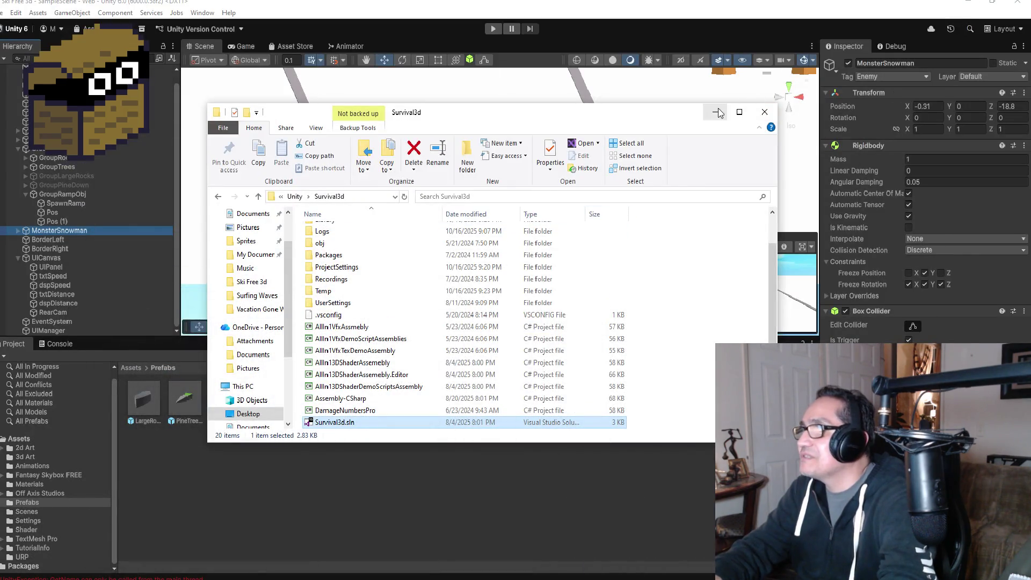
Minimize File Explorer and review MonsterSnowman's Rigidbody: mass 1, gravity on, rotation frozen
left_click(724, 114)
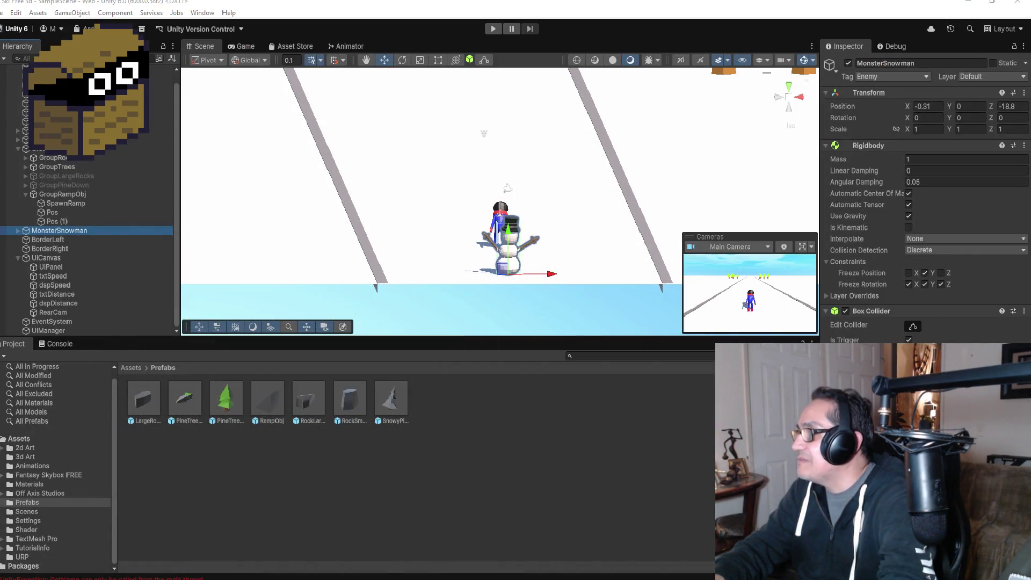
left_click(872, 145)
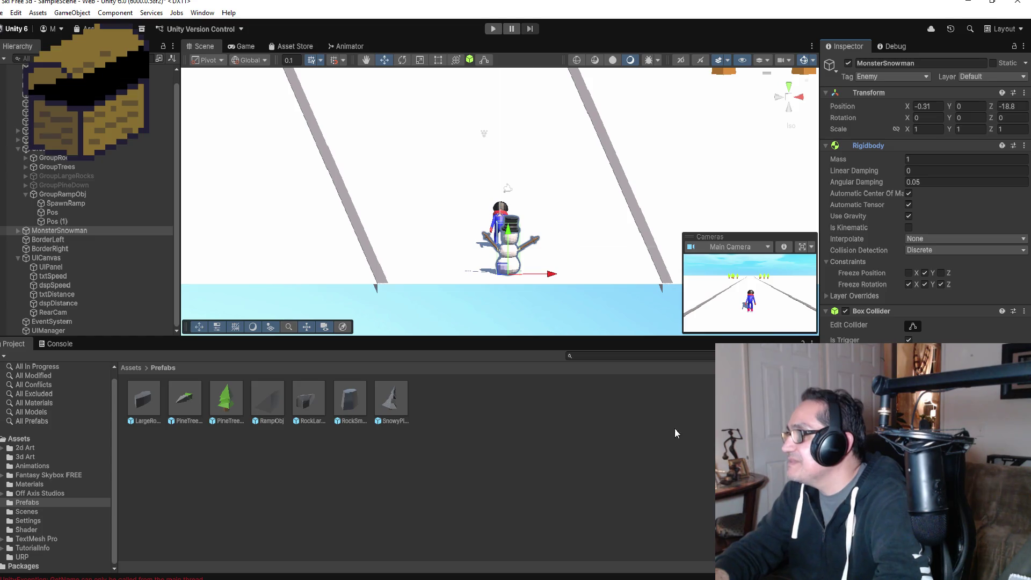
Run play mode, then collapse the spawner groups and UICanvas in the Hierarchy
mouse_move(605, 182)
left_mouse_down("alt")
mouse_move(490, 272)
mouse_move(526, 274)
left_mouse_up("alt")
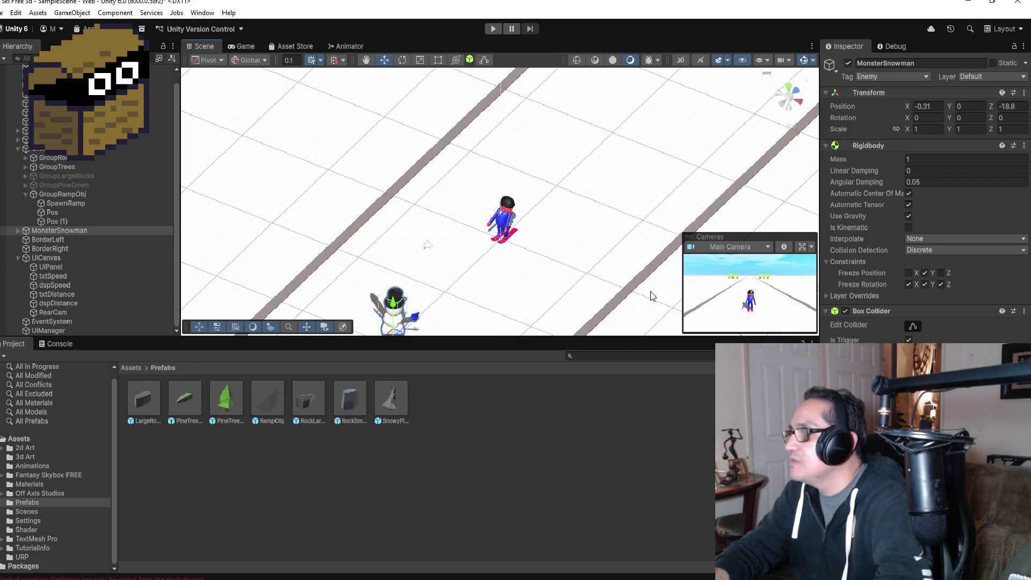
left_click(493, 28)
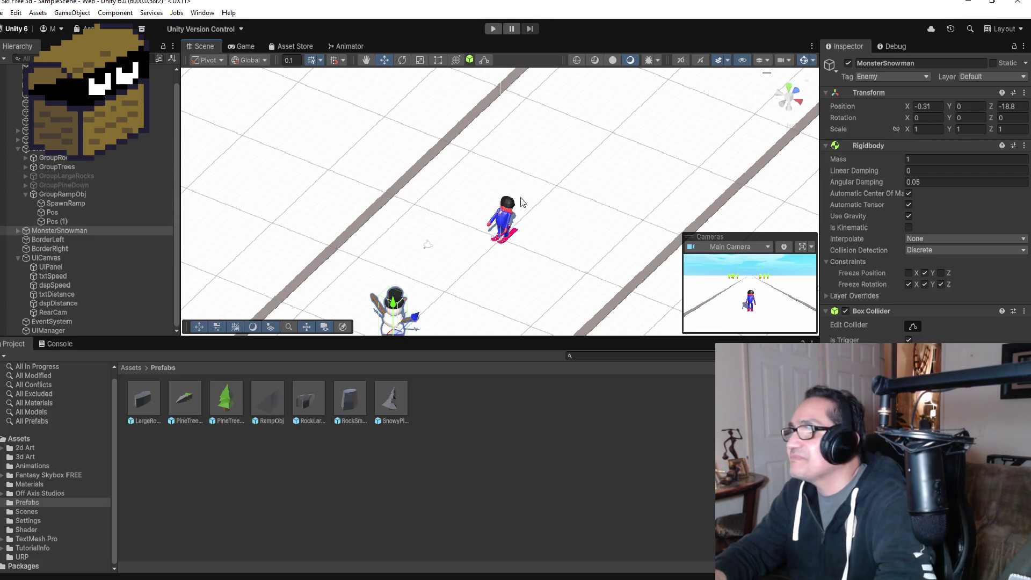
left_click(18, 150)
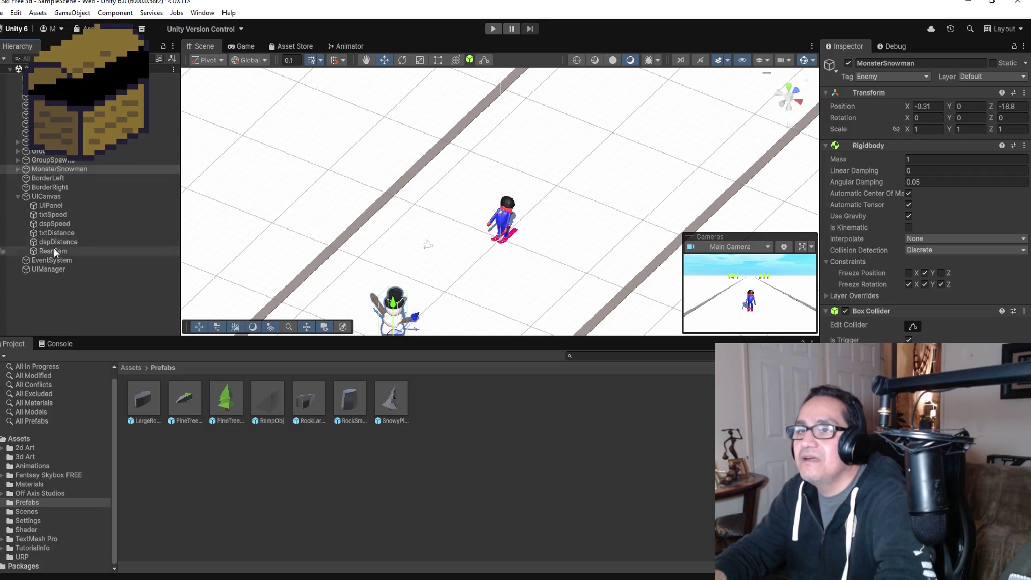
left_click(17, 196)
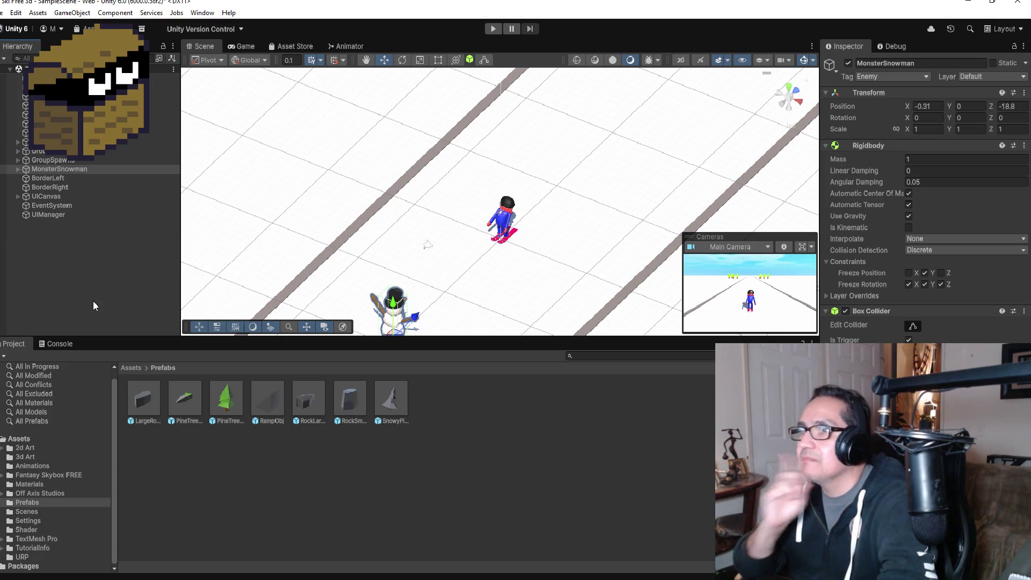
Frame MonsterSnowman, orbit to its front, and select the PlaneSnow ground
double_click(84, 169)
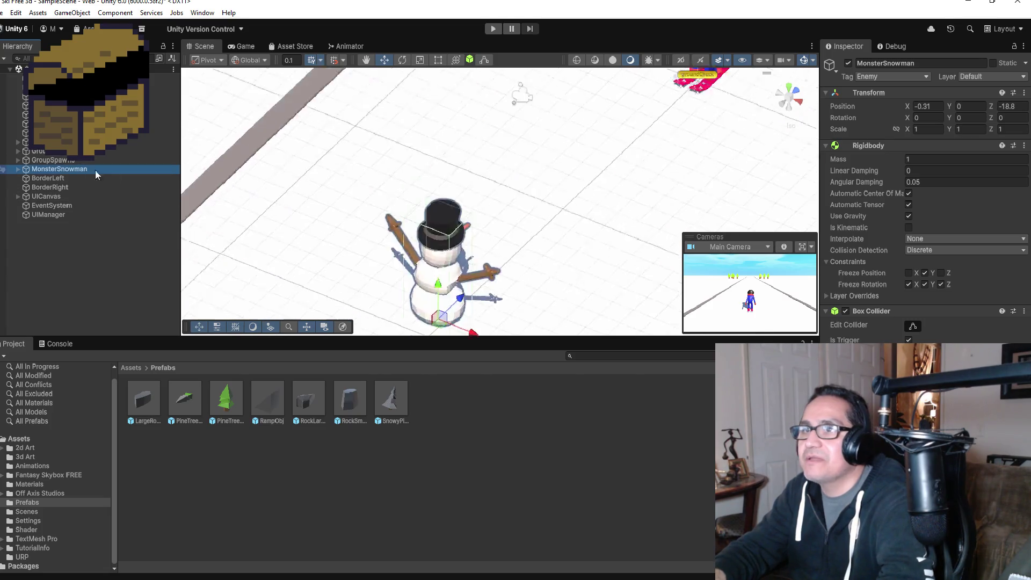
mouse_move(645, 139)
left_mouse_down()
mouse_move(330, 95)
mouse_move(529, 155)
left_mouse_up()
left_click_drag(622, 169, 489, 145)
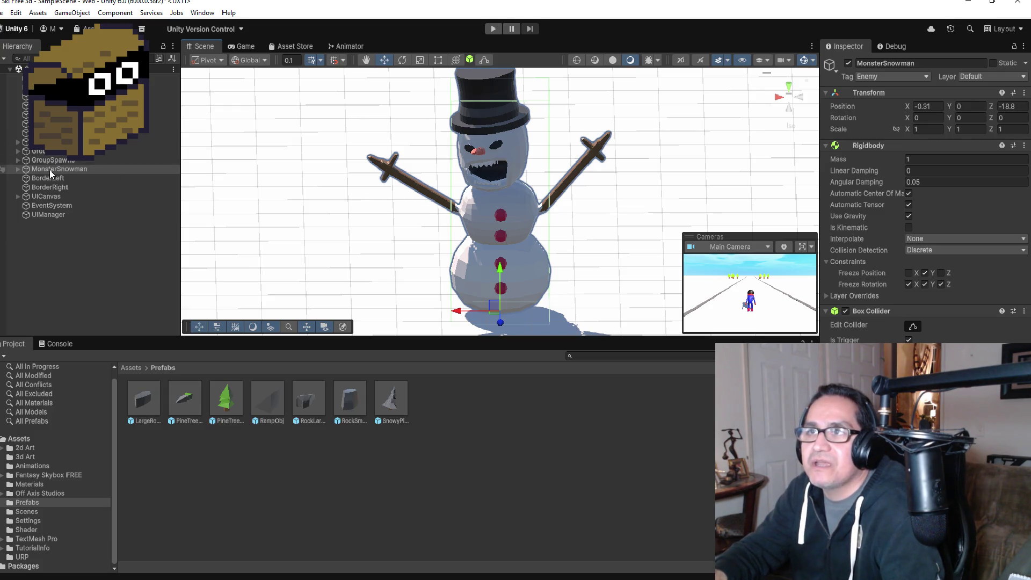
left_click(51, 132)
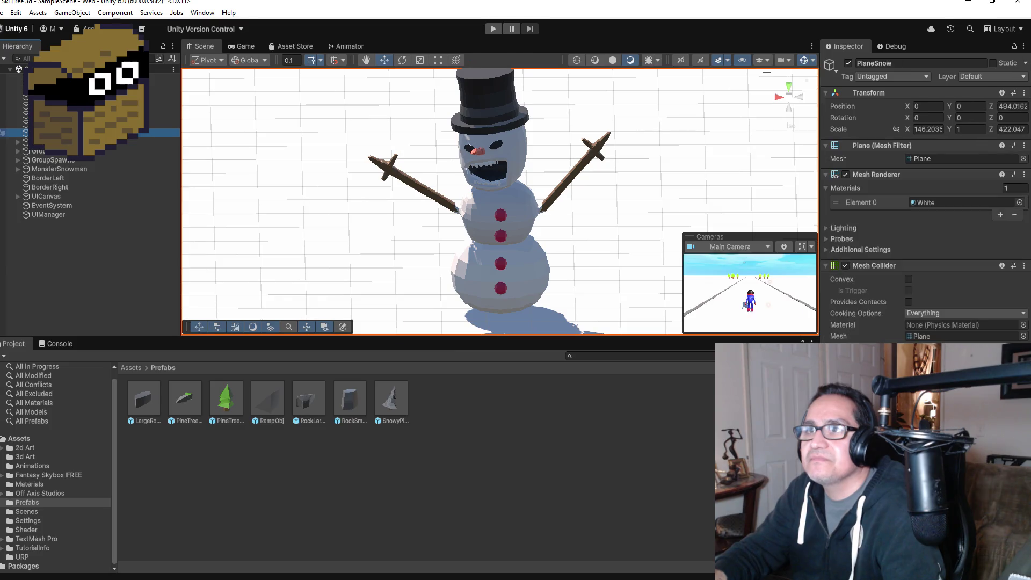
Frame SnowParticle and set its Start Size range to 1–3.2, then deselect it
double_click(51, 133)
mouse_move(505, 211)
left_mouse_down()
mouse_move(536, 211)
mouse_move(554, 167)
mouse_move(602, 179)
mouse_move(553, 179)
left_mouse_up()
scroll(922, 290, "down", 2)
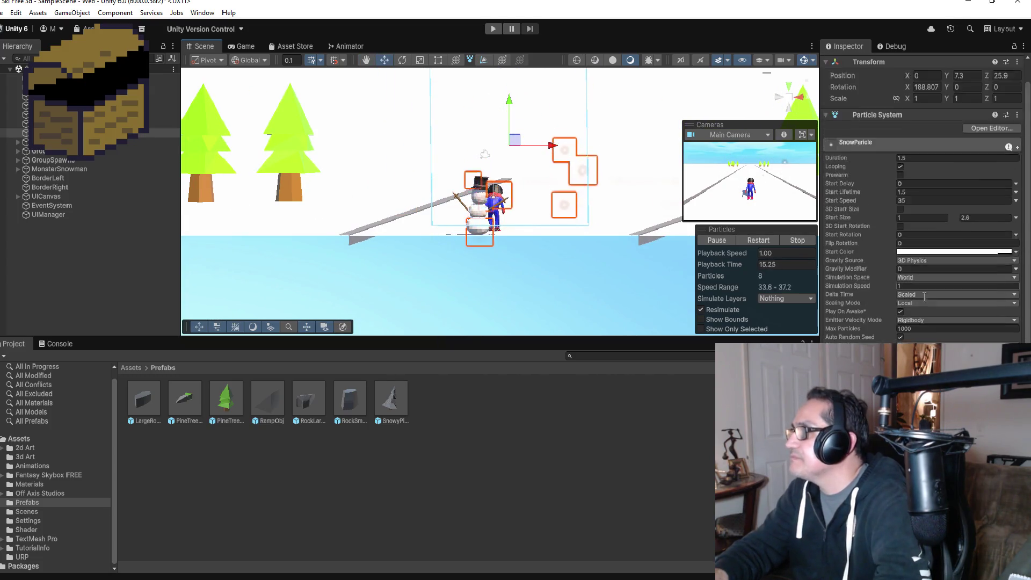
scroll(920, 290, "up", 2)
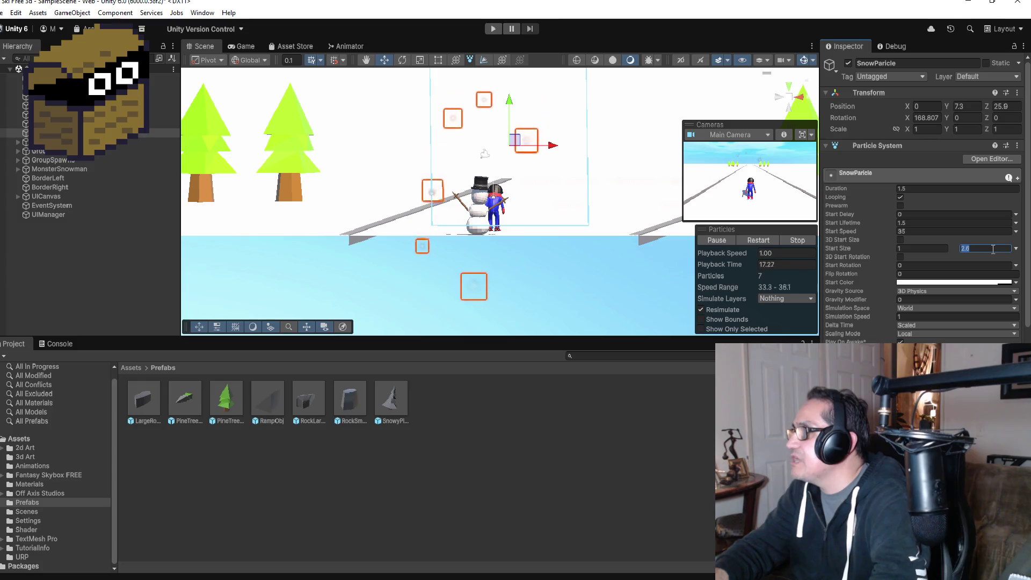
type("2.3")
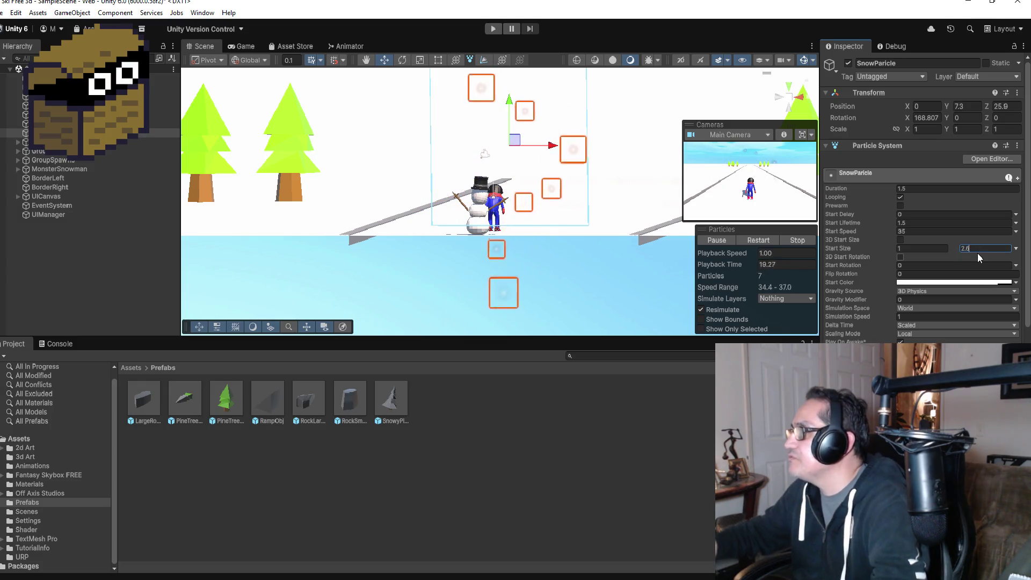
type("3")
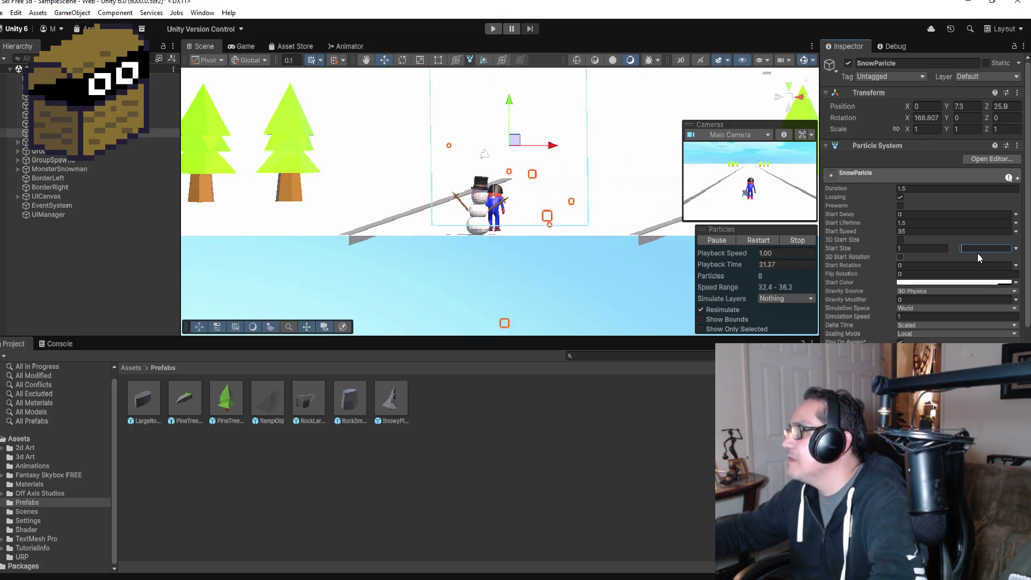
type(".2")
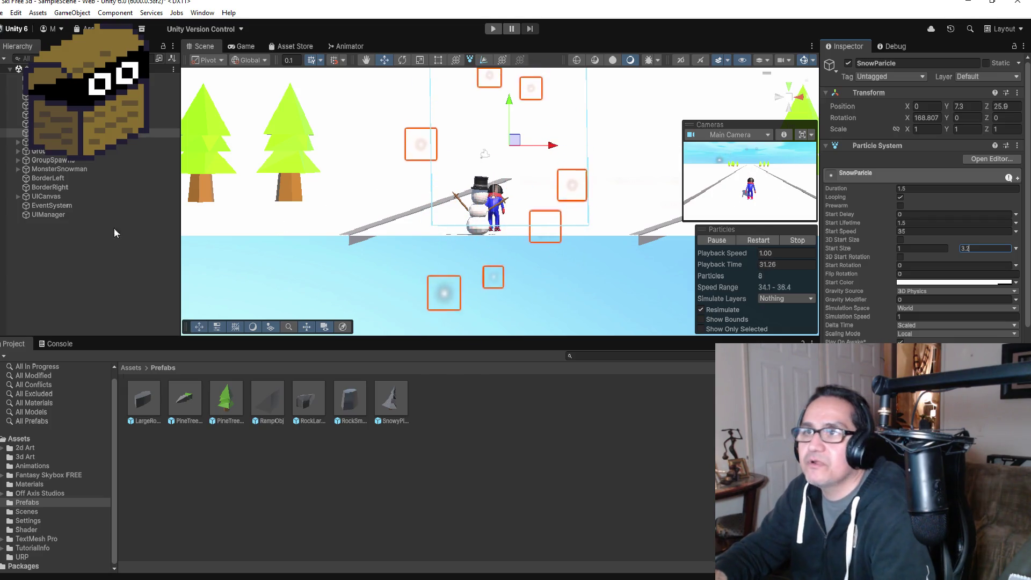
left_click(56, 278)
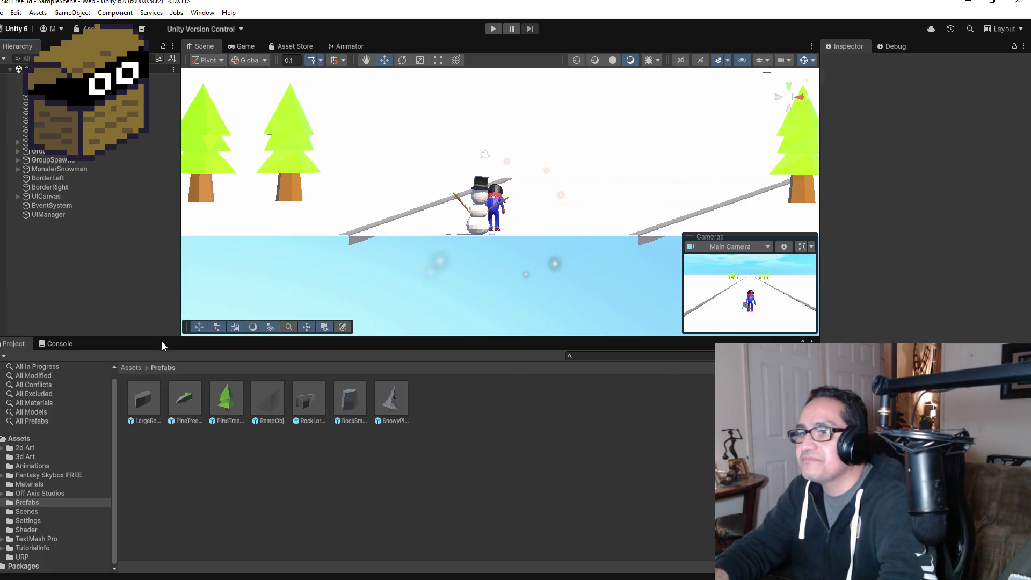
Frame the snowman body, then select MonsterSnowman and collapse its Armature children
left_click(483, 211)
left_click(484, 226)
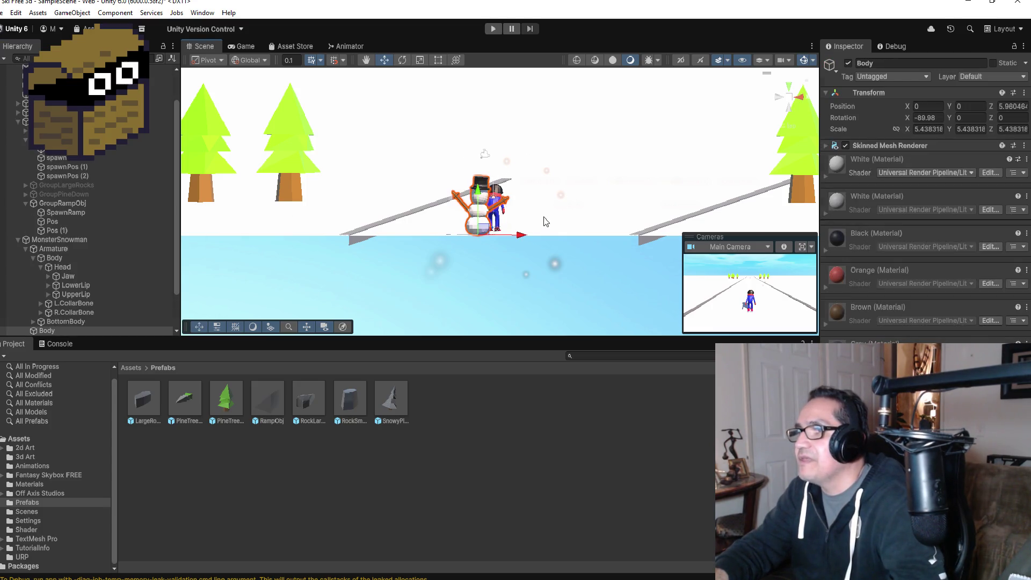
key("f")
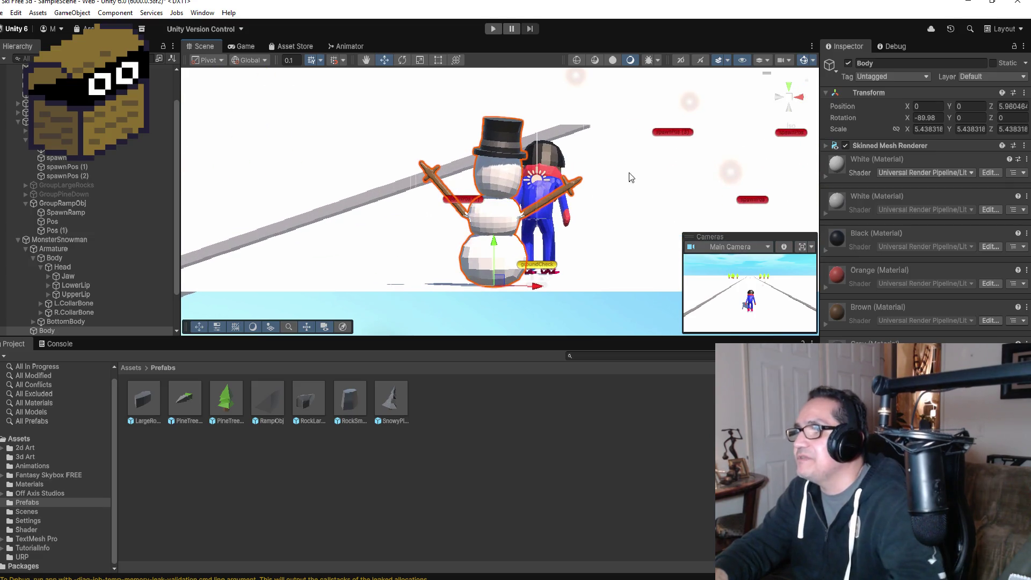
scroll(546, 163, "up", 2)
mouse_move(545, 163)
left_mouse_down()
mouse_move(357, 195)
mouse_move(632, 185)
mouse_move(661, 221)
left_mouse_up()
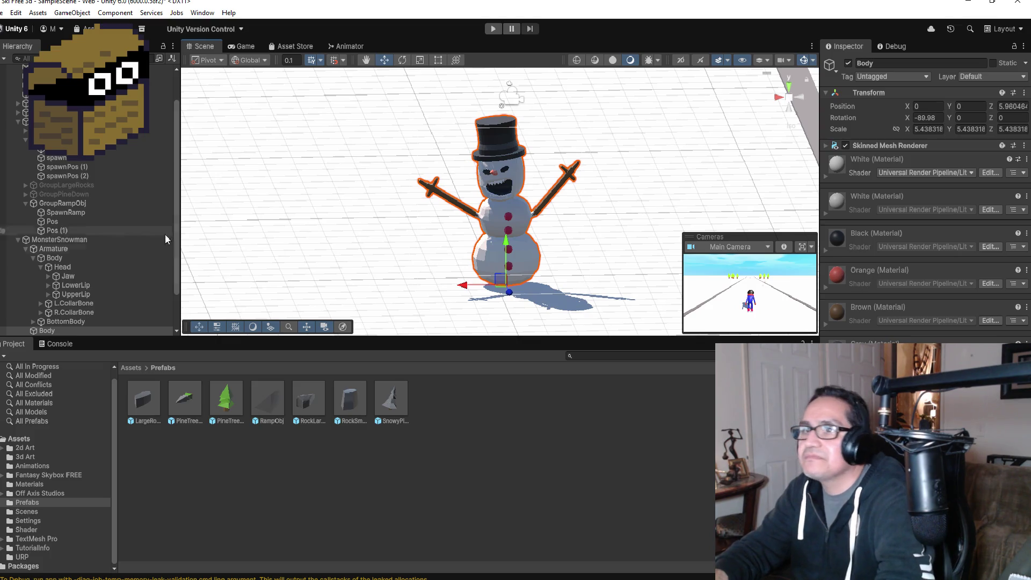
scroll(113, 272, "down", 2)
left_click(66, 194)
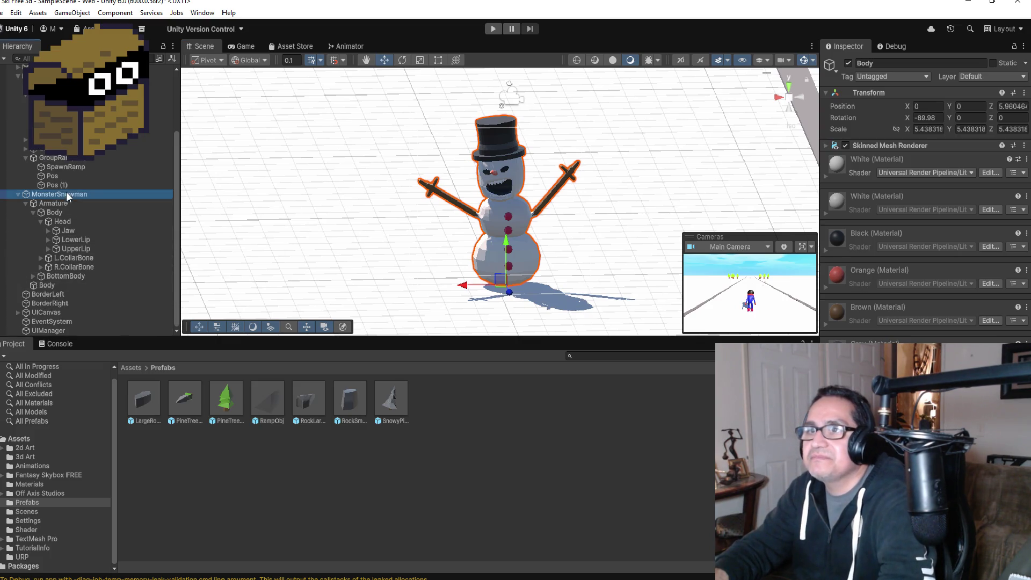
left_click(24, 203)
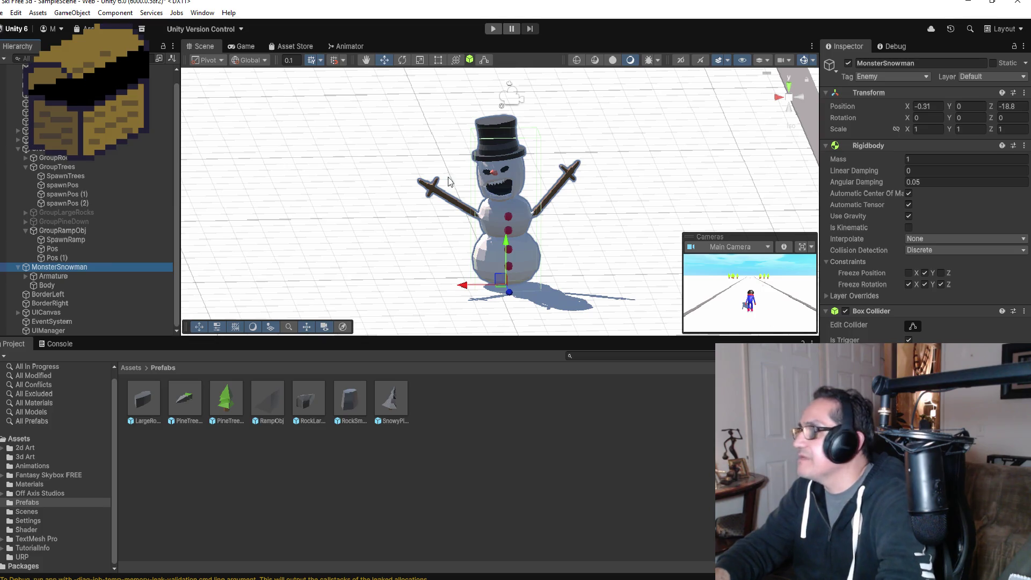
Open Window > Animation > Animation and shift and shorten the floating Animation window
left_click(202, 12)
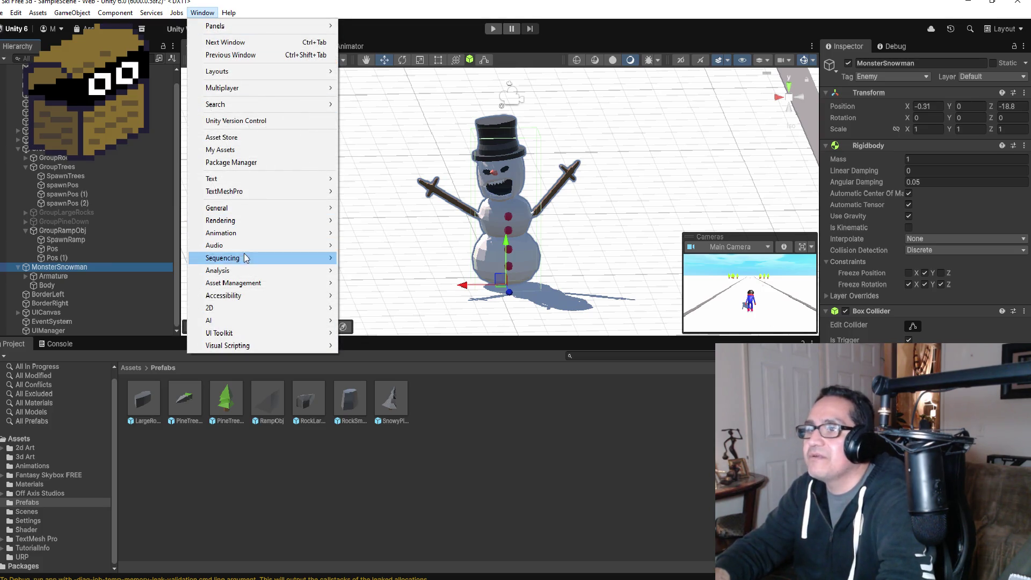
mouse_move(227, 310)
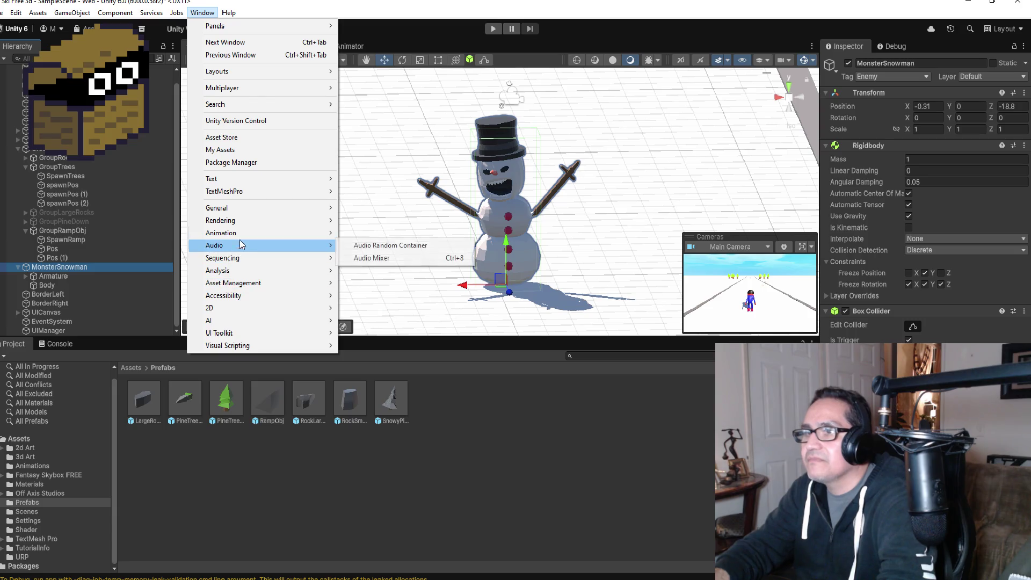
mouse_move(322, 233)
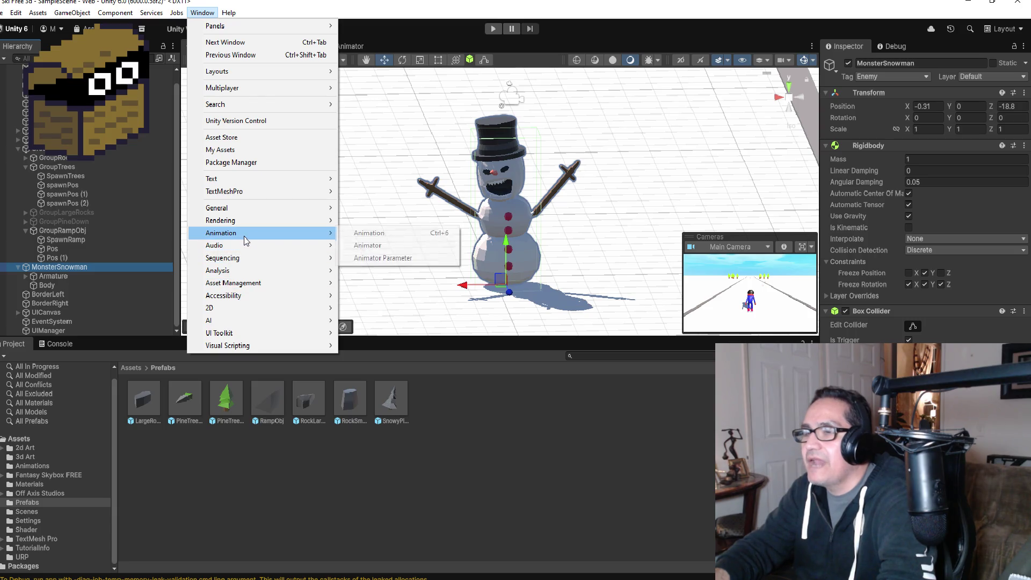
left_click(382, 234)
left_click_drag(497, 296, 514, 309)
mouse_move(461, 498)
left_mouse_down()
mouse_move(461, 428)
mouse_move(462, 441)
left_mouse_up()
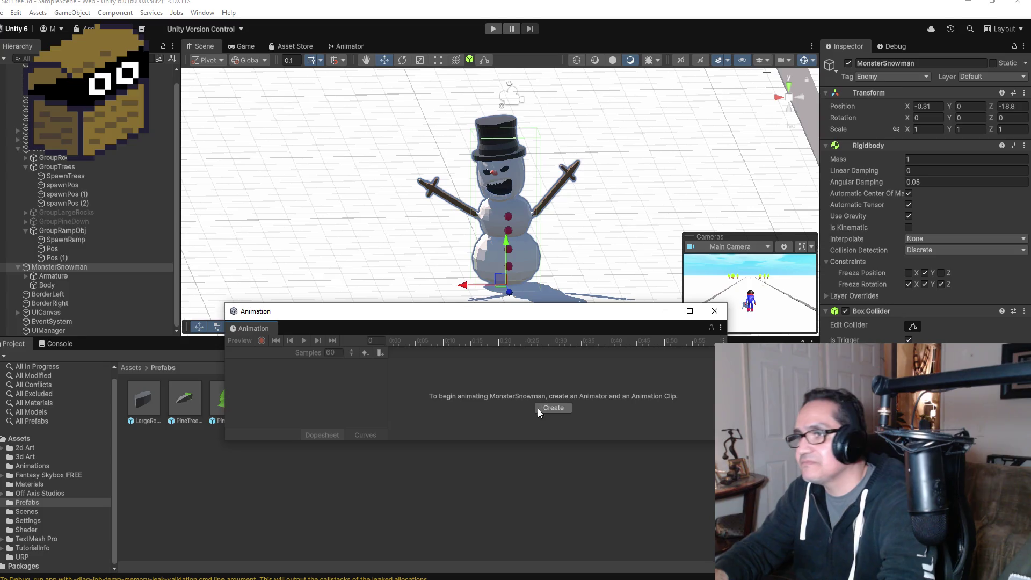
Save a new Snowman_Chase clip in Assets/Animations, then frame SnowParticle in the Hierarchy
left_click(552, 408)
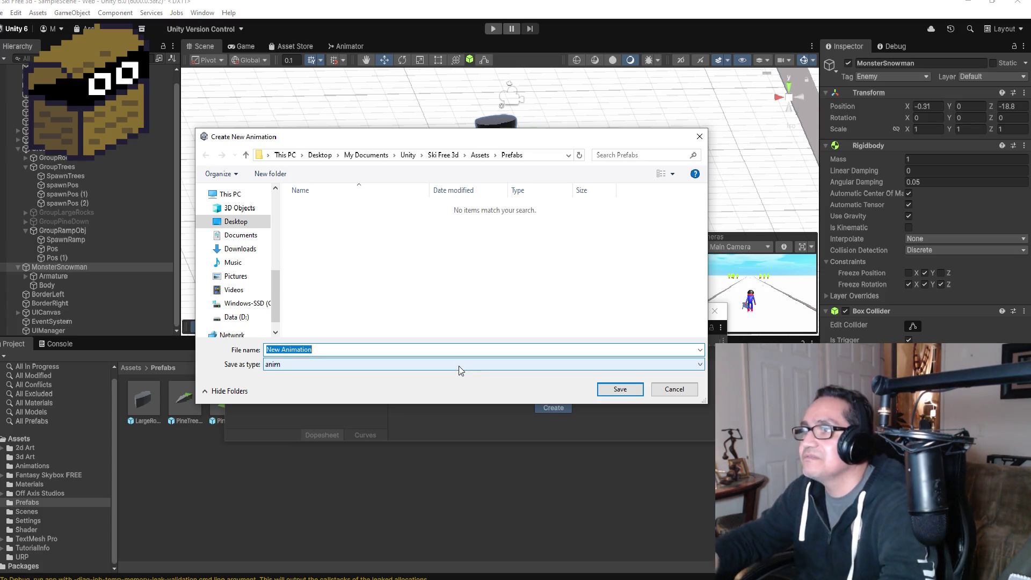
left_click(486, 160)
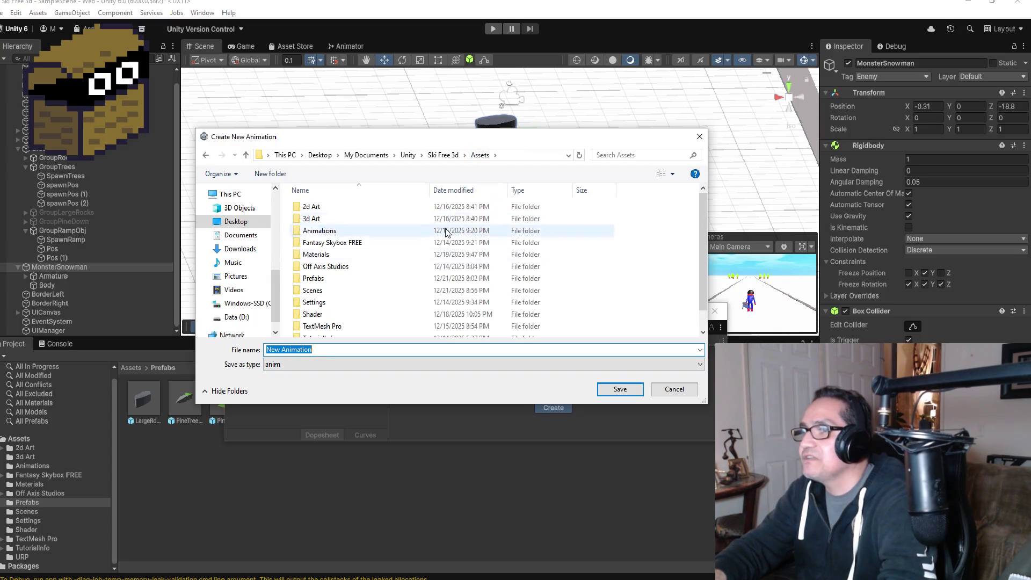
double_click(337, 231)
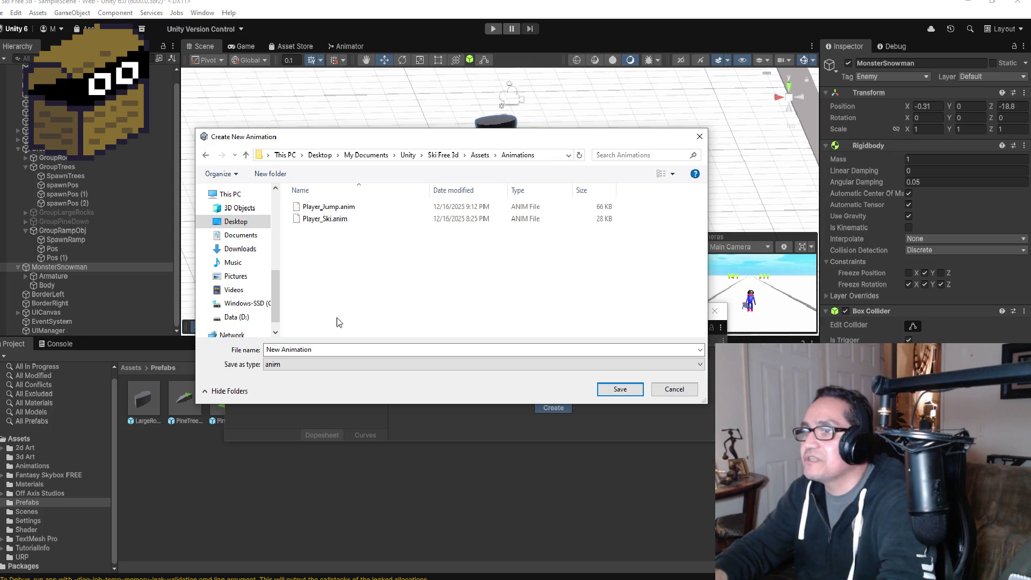
left_click(328, 352)
type("Snowman_Chase")
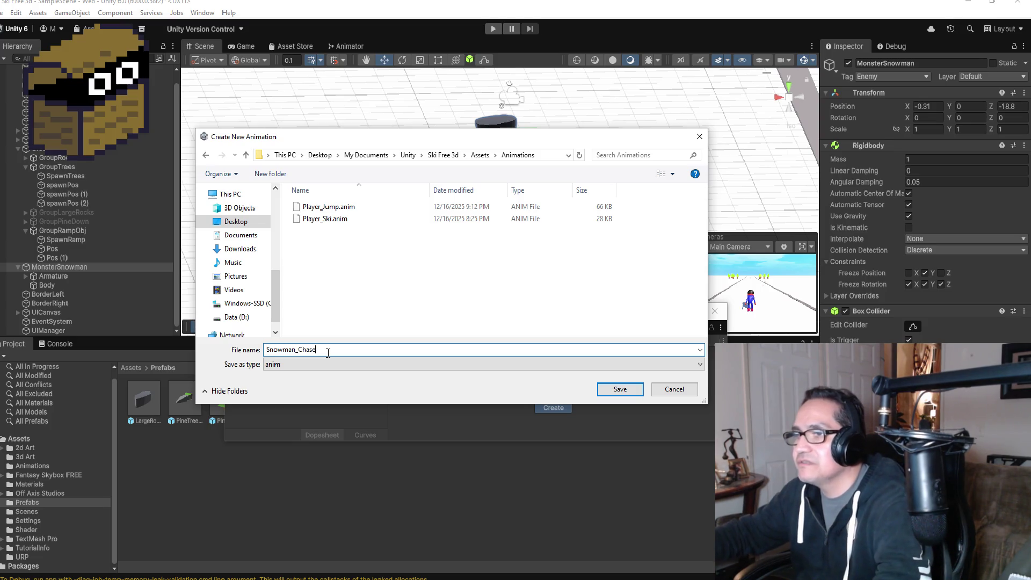
left_click(621, 389)
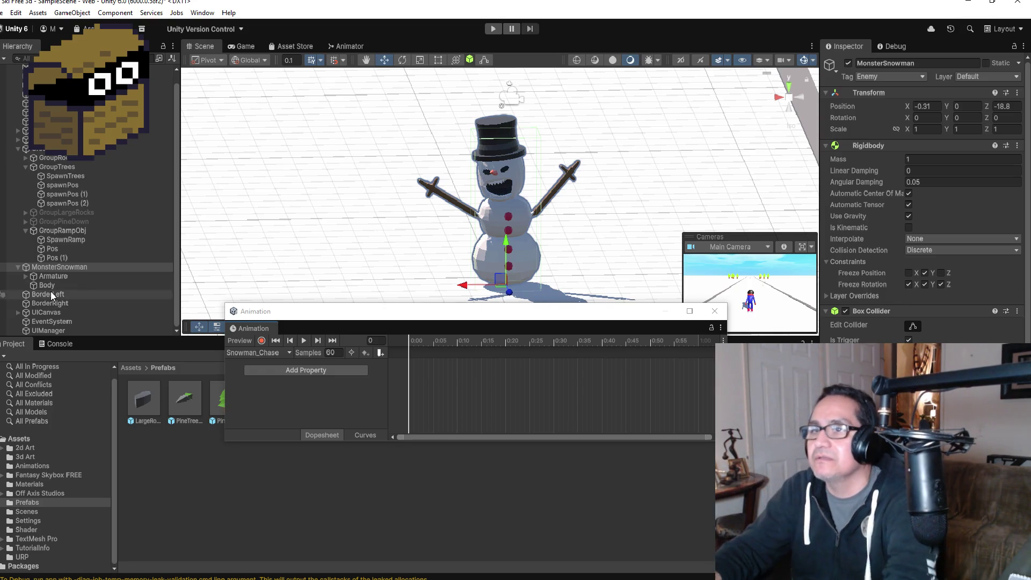
scroll(73, 285, "up", 1)
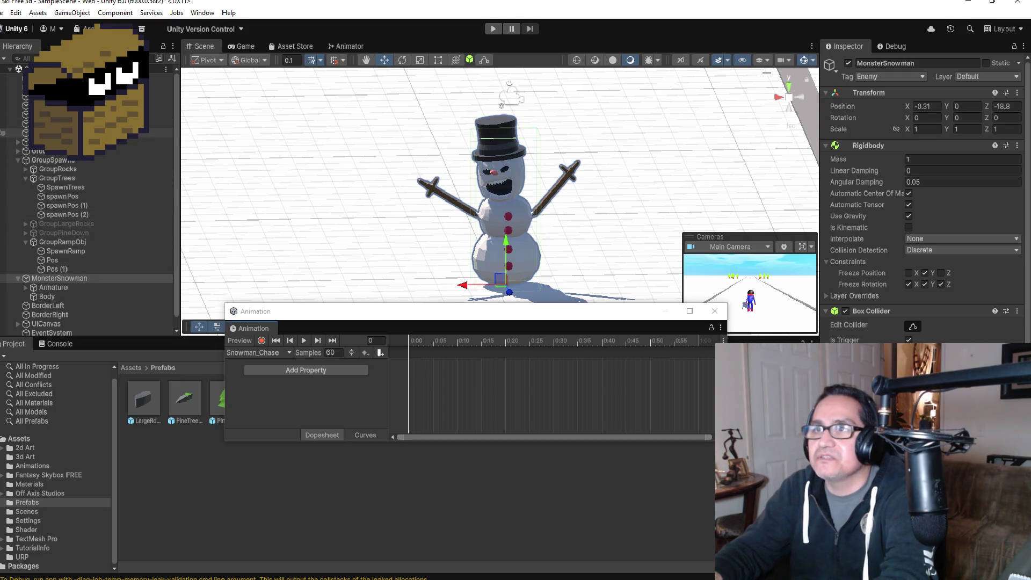
double_click(80, 133)
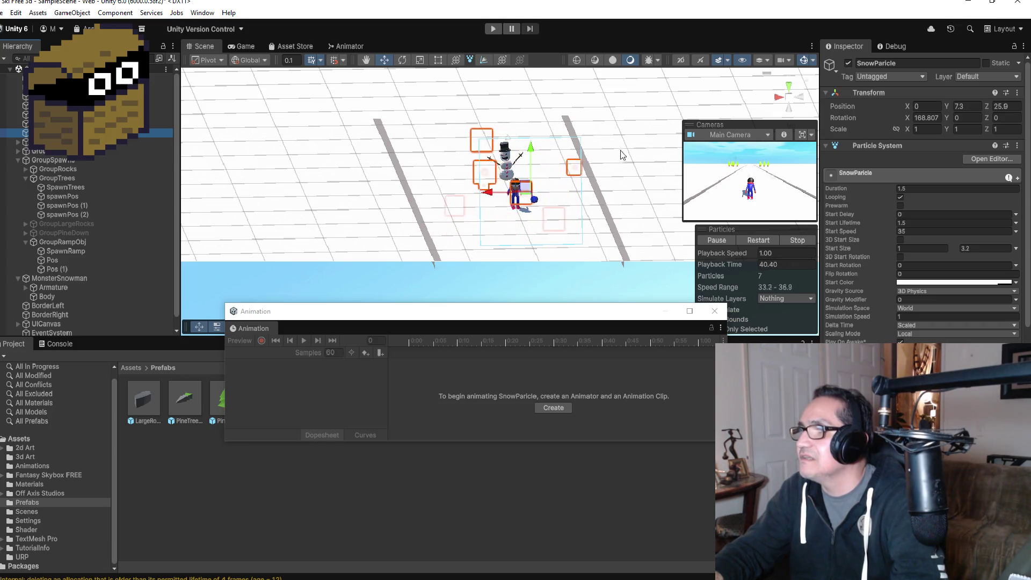
Expand the SnowParticle Emission and Shape modules, then run the game in play mode
mouse_move(617, 177)
left_mouse_down()
mouse_move(593, 150)
mouse_move(406, 174)
left_mouse_up()
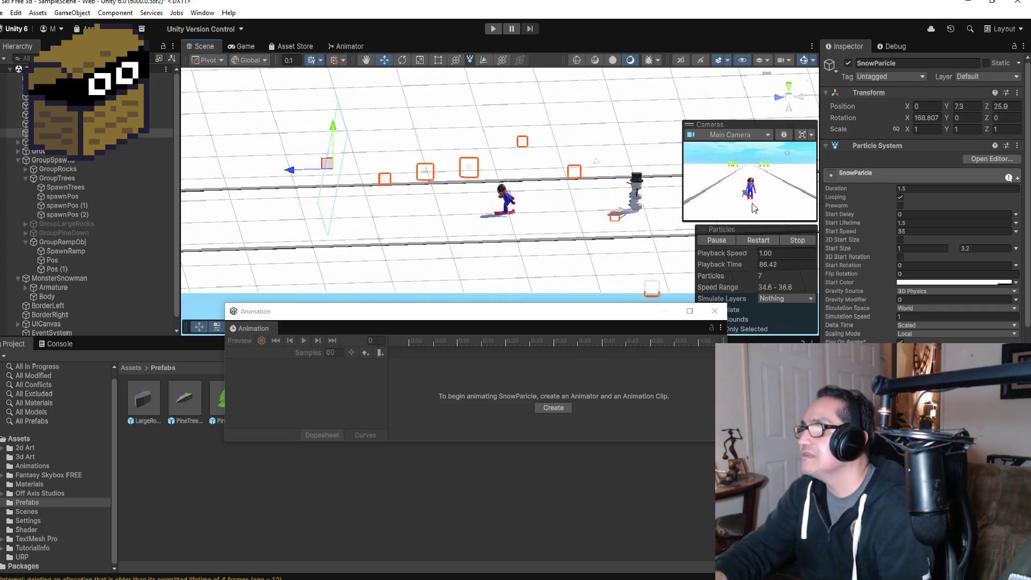
scroll(493, 192, "up", 2)
scroll(493, 193, "up", 1)
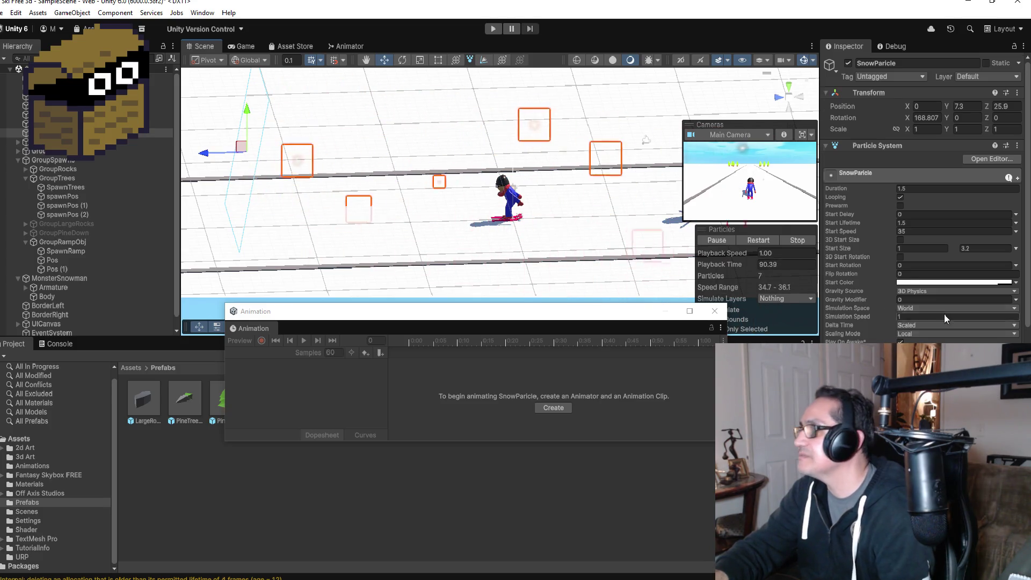
scroll(946, 312, "down", 8)
left_click(868, 195)
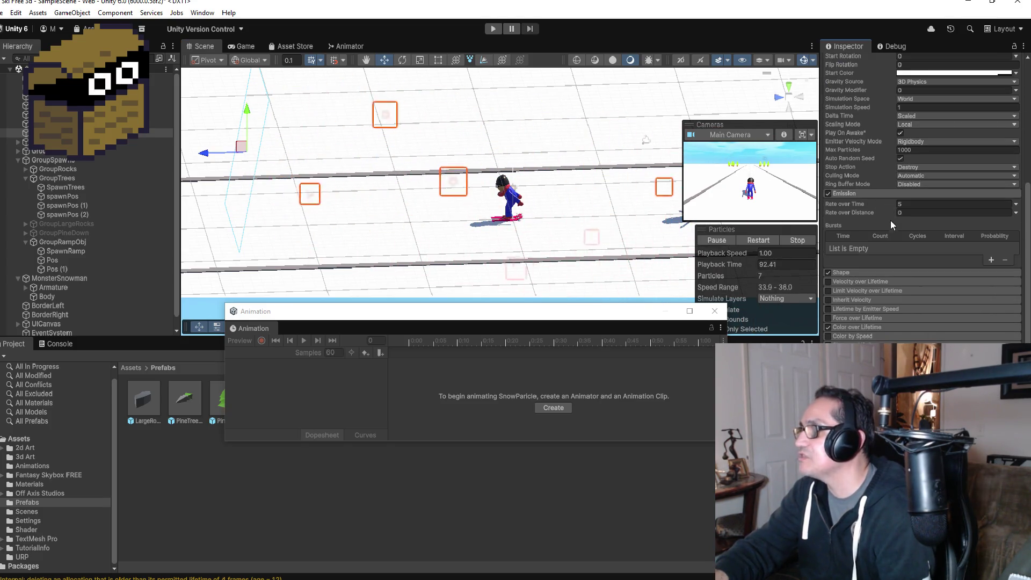
left_click(862, 272)
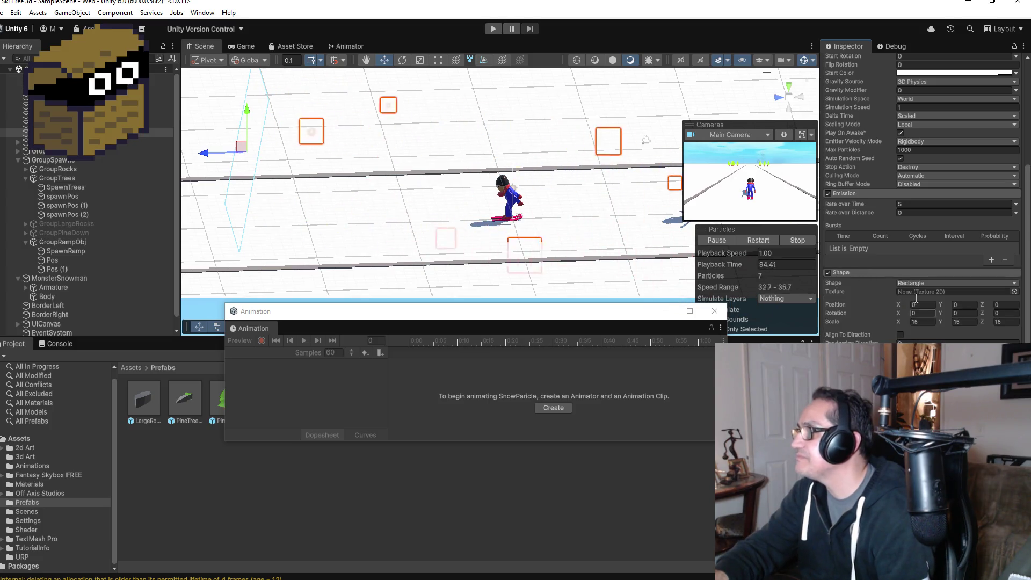
left_click(922, 340)
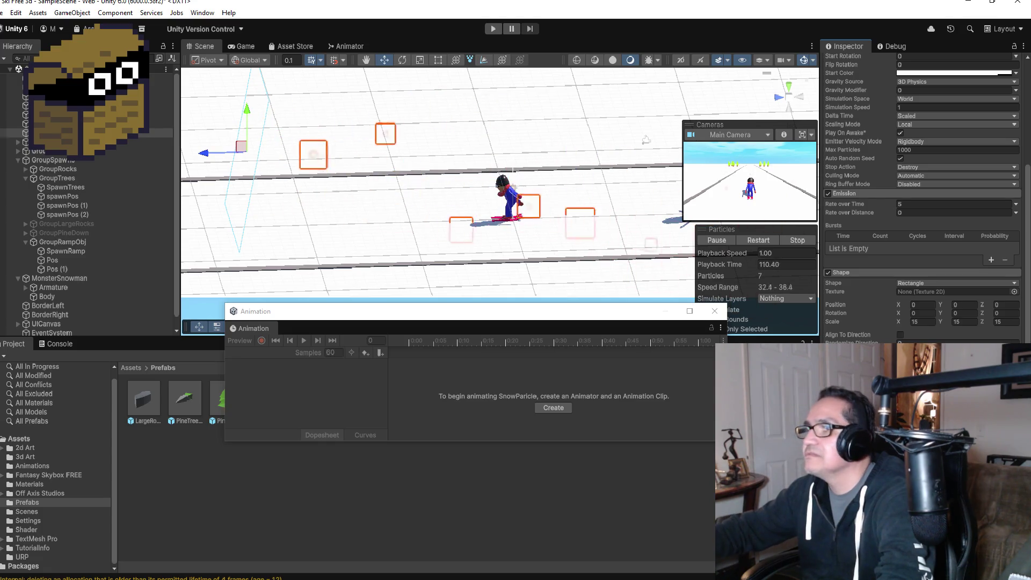
left_click_drag(646, 139, 292, 128)
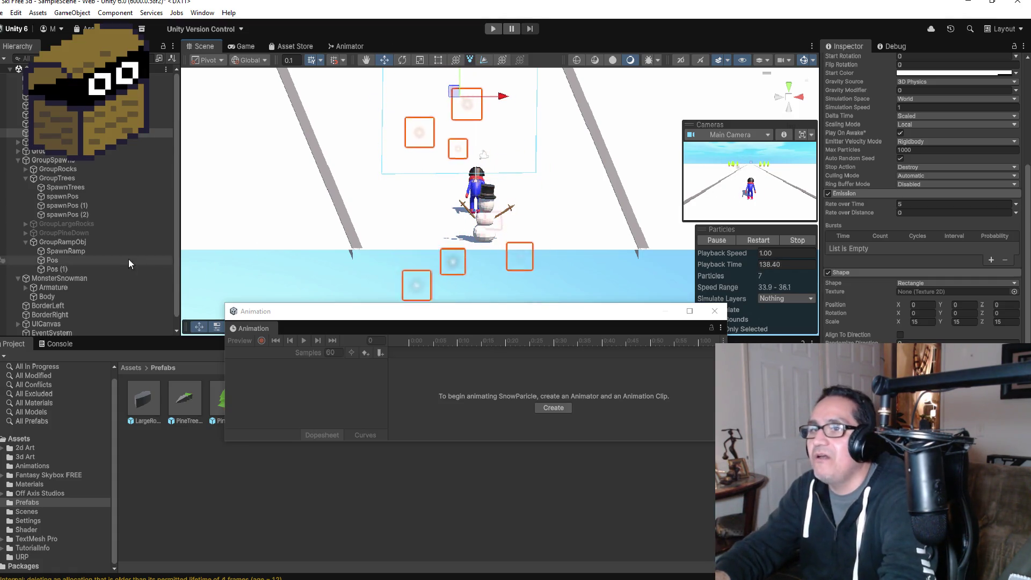
left_click(493, 28)
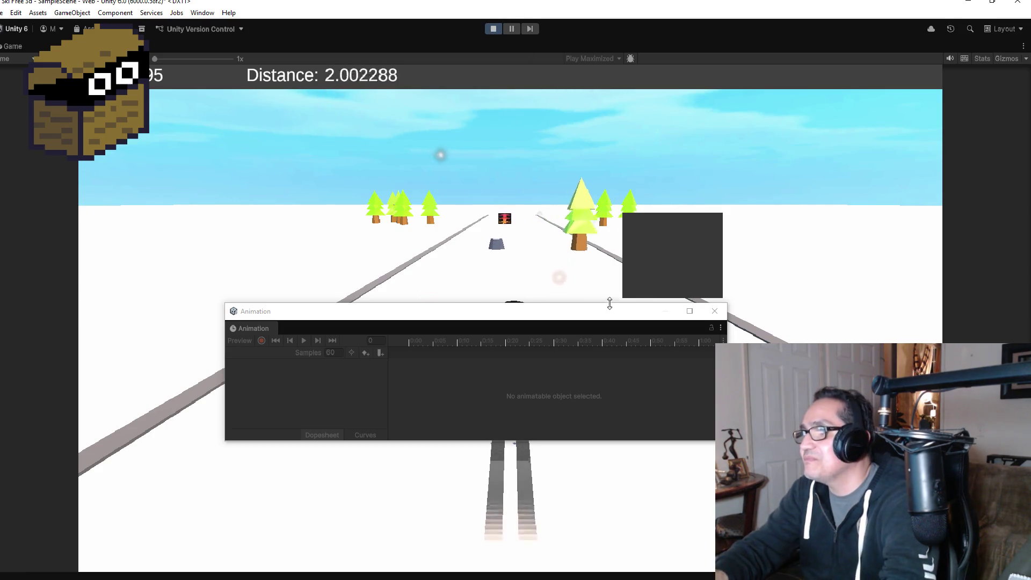
Close the Animation window and stop the game once the snowman has chased the skier
left_click(714, 312)
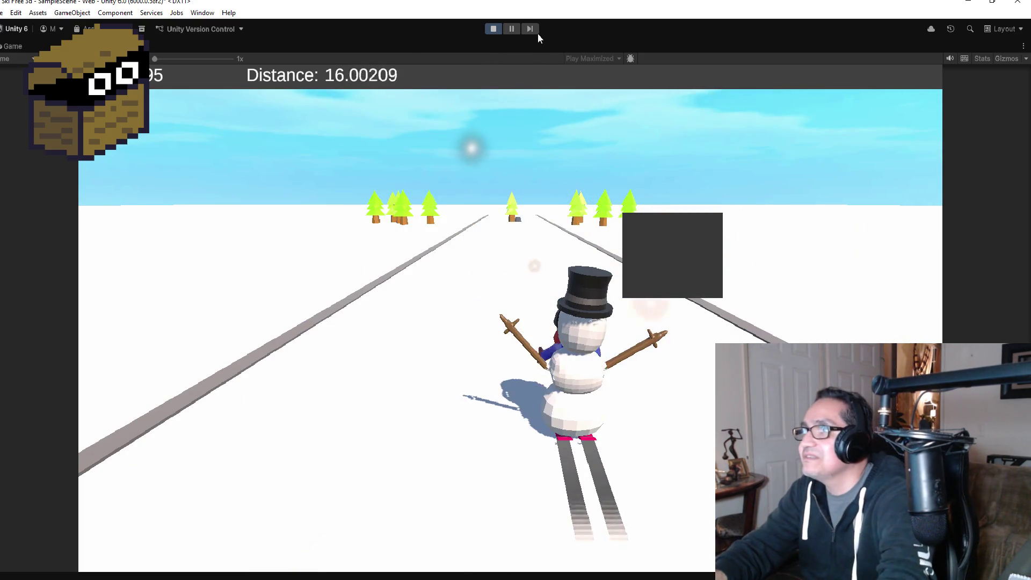
left_click(500, 29)
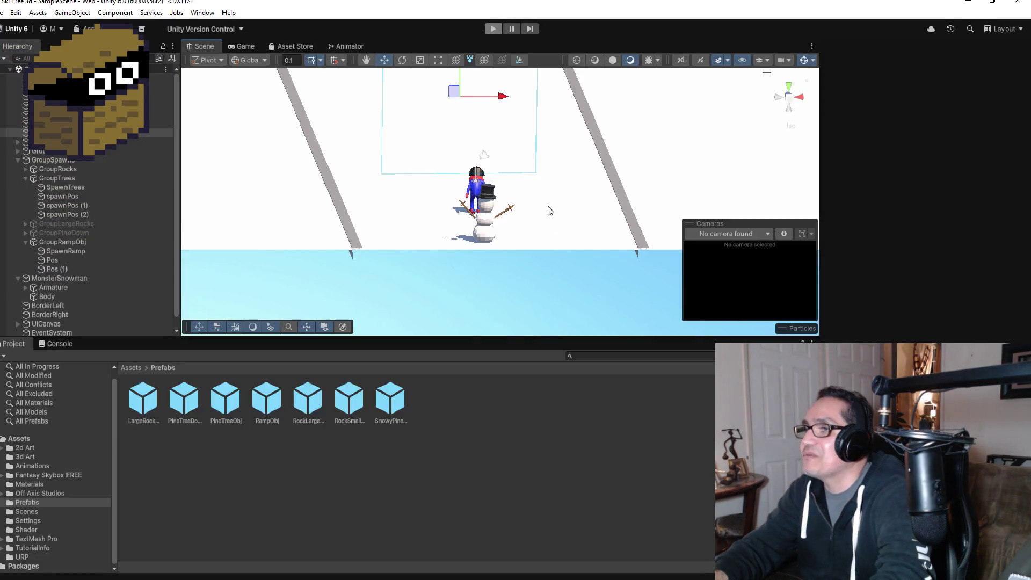
Collapse GroupSpawns, expand UICanvas and frame the RearCam panel
scroll(72, 312, "down", 1)
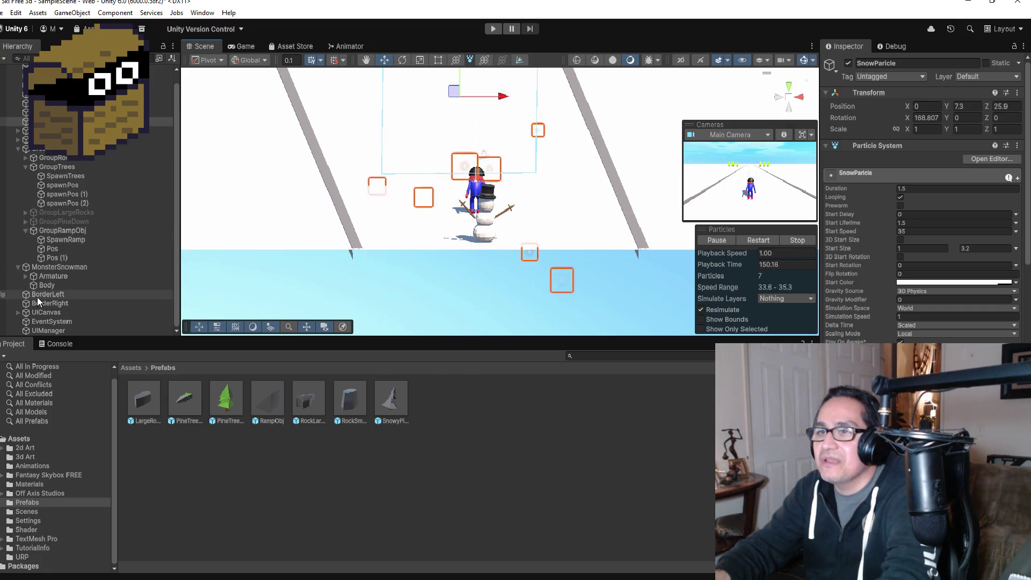
scroll(59, 182, "up", 1)
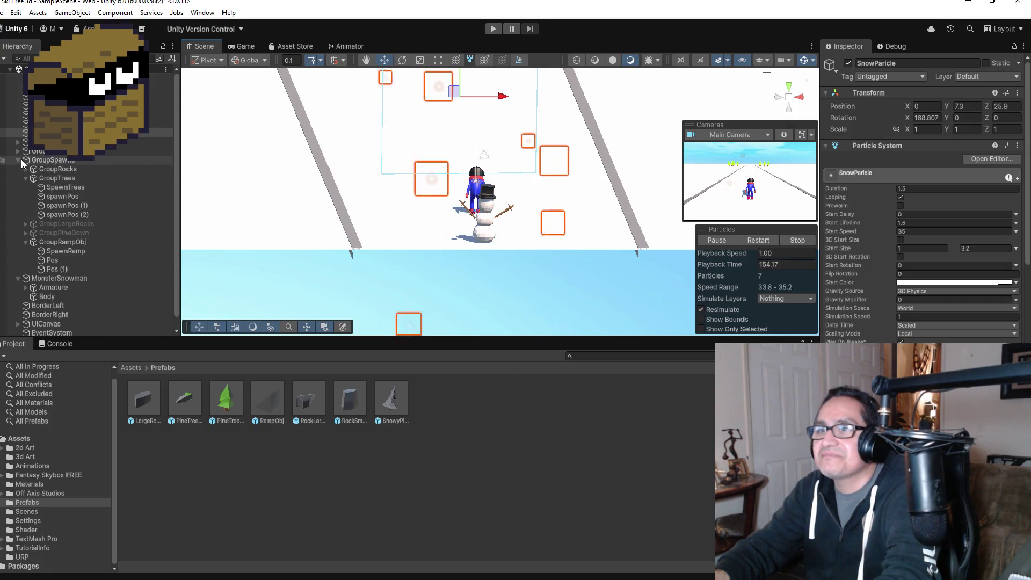
left_click(20, 161)
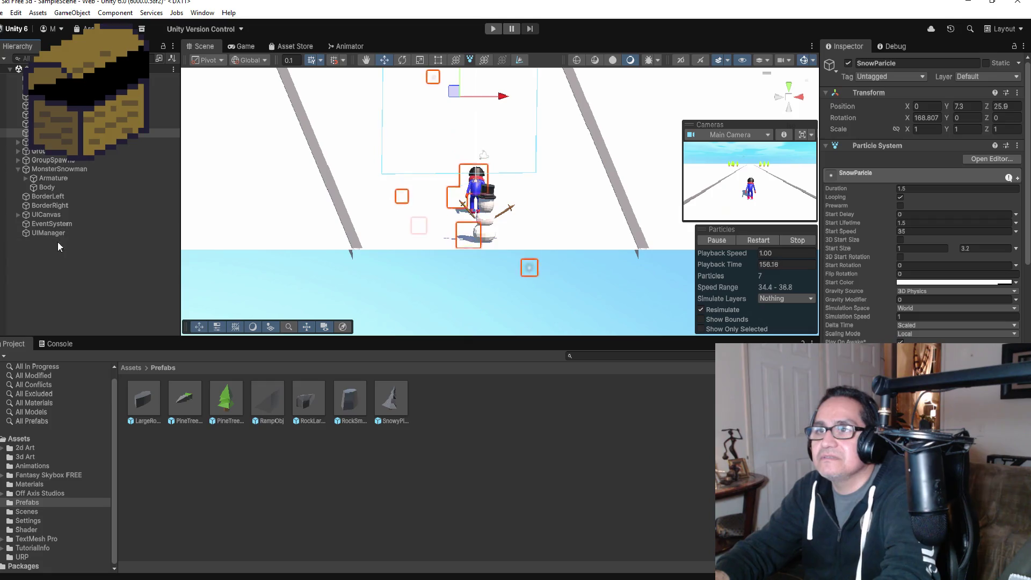
left_click(18, 214)
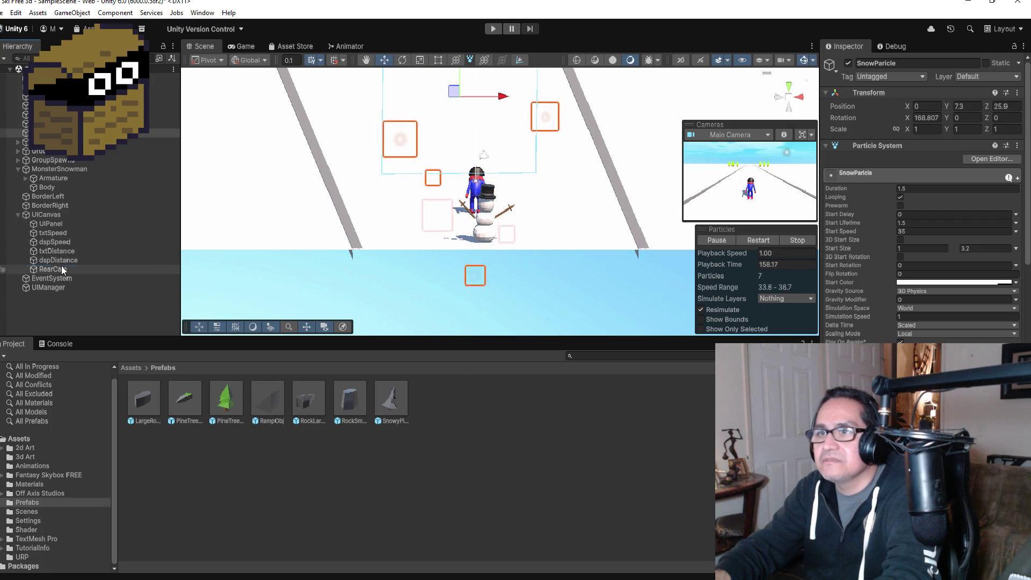
double_click(53, 269)
Anchor RearCam top-right at Pos X -115.4, Pos Y -125, then frame MonsterSnowman
scroll(554, 238, "down", 3)
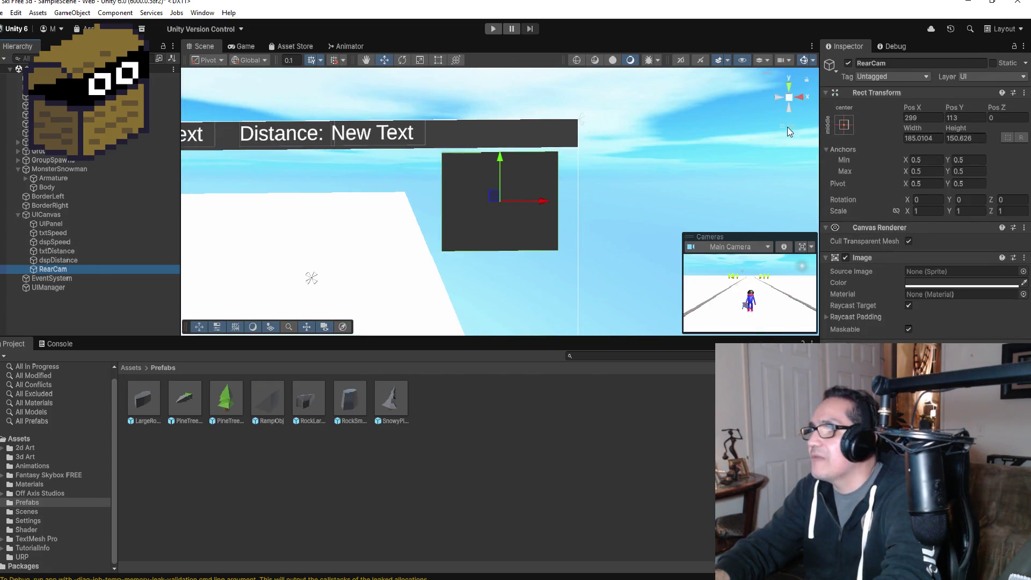
left_click(842, 126)
left_click(929, 214)
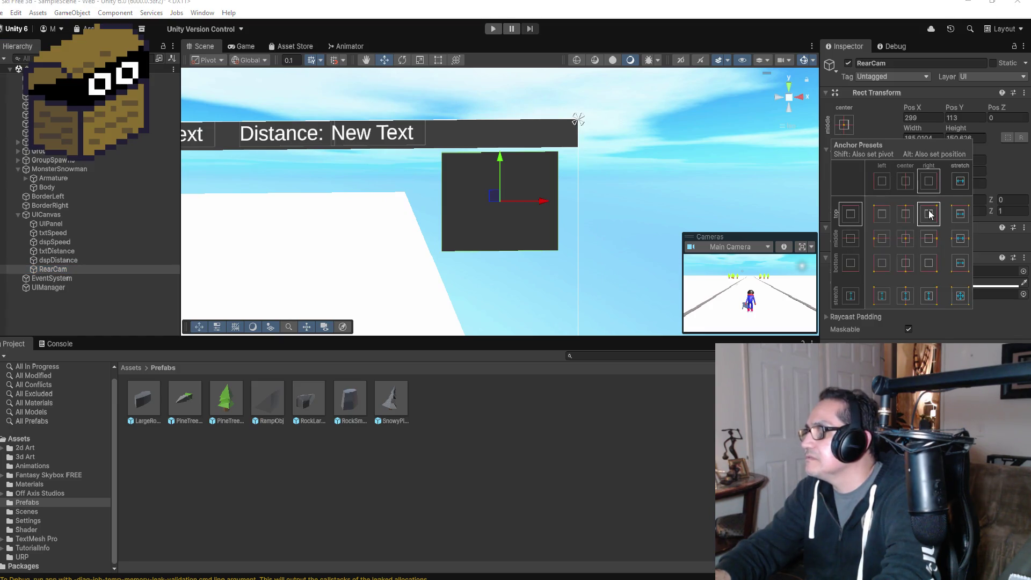
left_click_drag(546, 204, 552, 204)
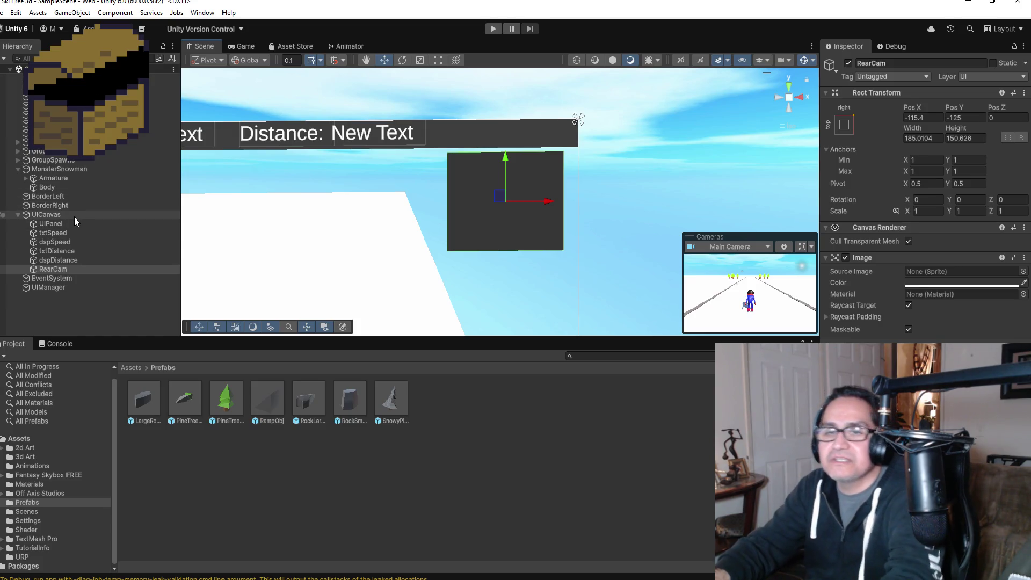
left_click(60, 168)
double_click(60, 169)
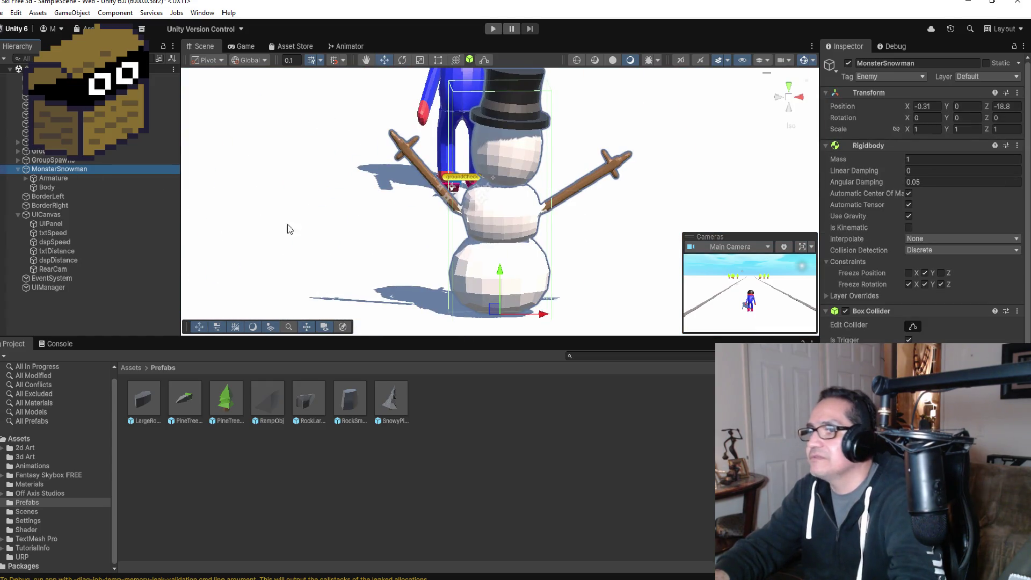
Reopen the Animation window on Snowman_Chase and re-centre the view on MonsterSnowman
left_click(200, 14)
mouse_move(245, 233)
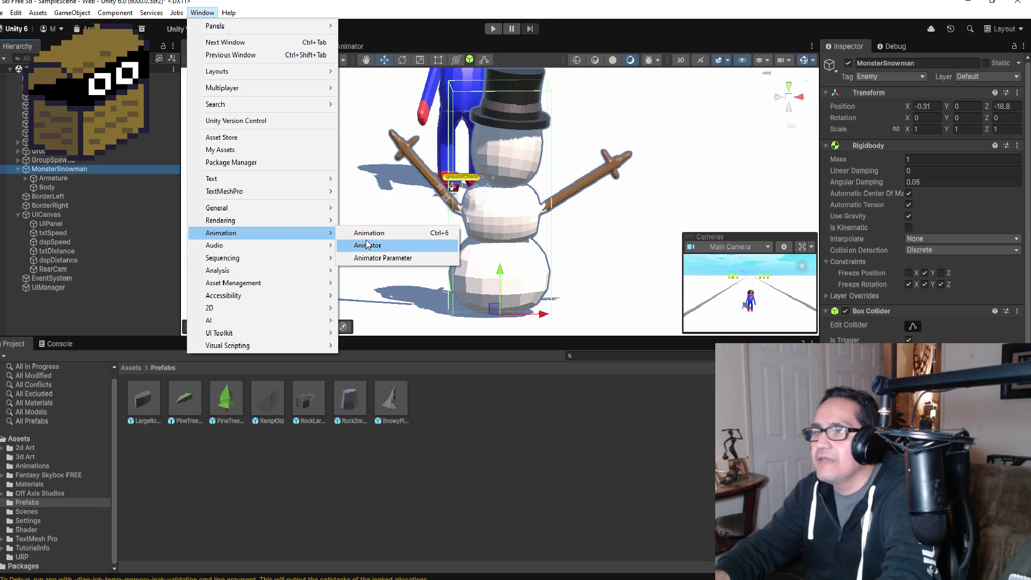
left_click(369, 233)
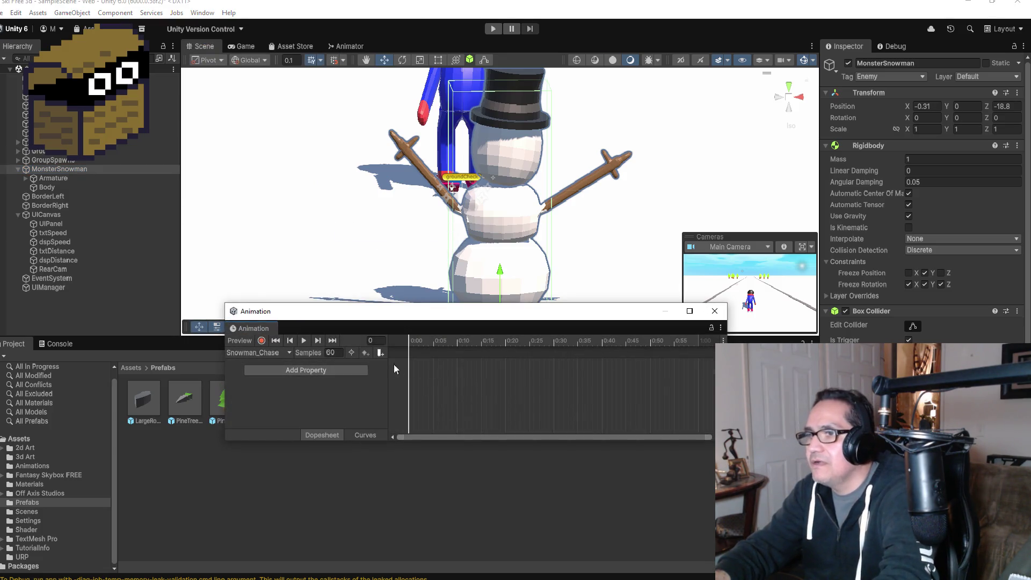
scroll(449, 253, "down", 1)
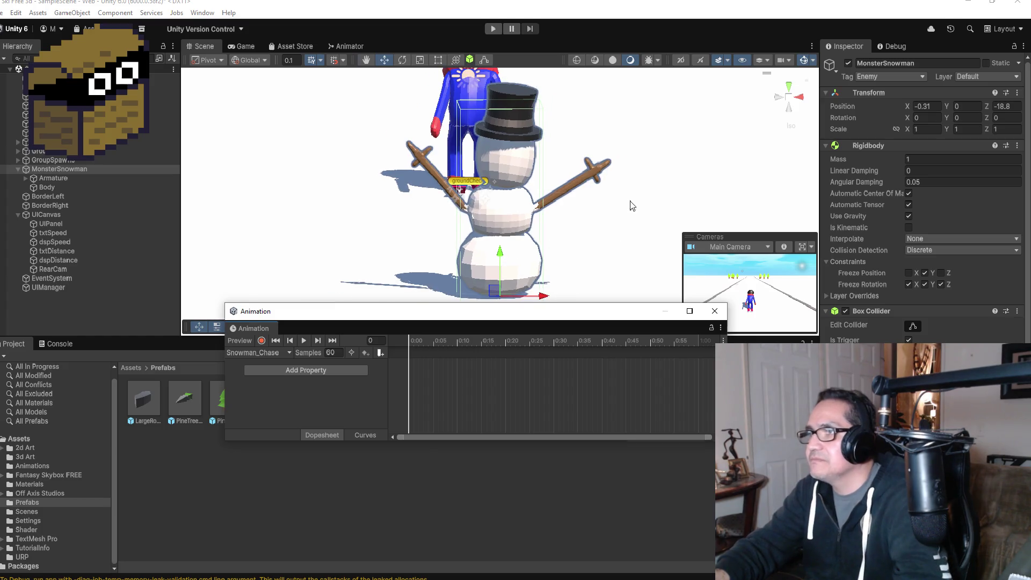
left_click_drag(631, 201, 359, 198)
left_click_drag(451, 174, 403, 187)
key("f")
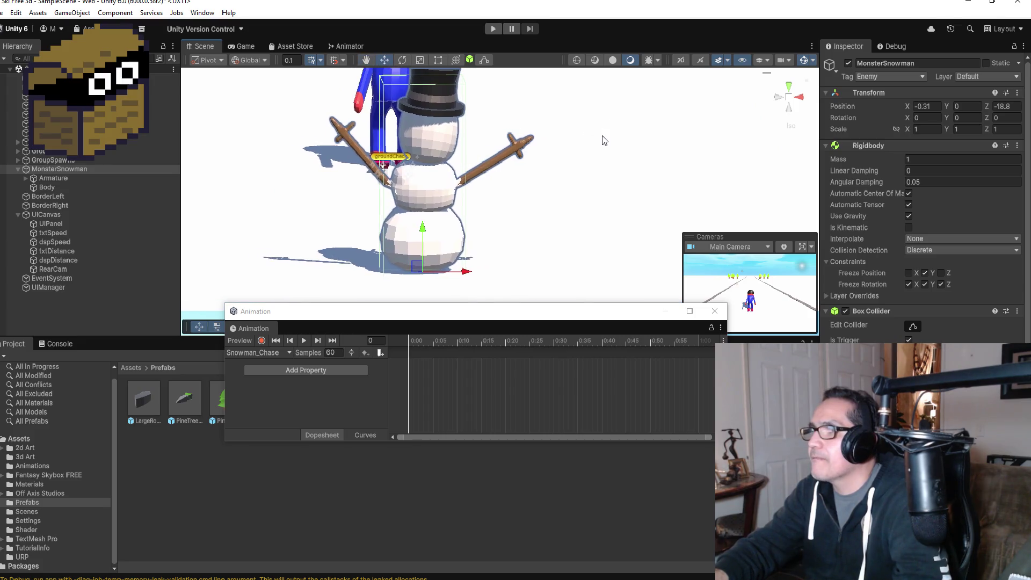
Select UICanvas and start creating a new animation clip for it
left_click(603, 139)
mouse_move(603, 140)
left_mouse_down()
mouse_move(653, 131)
mouse_move(649, 140)
left_mouse_up()
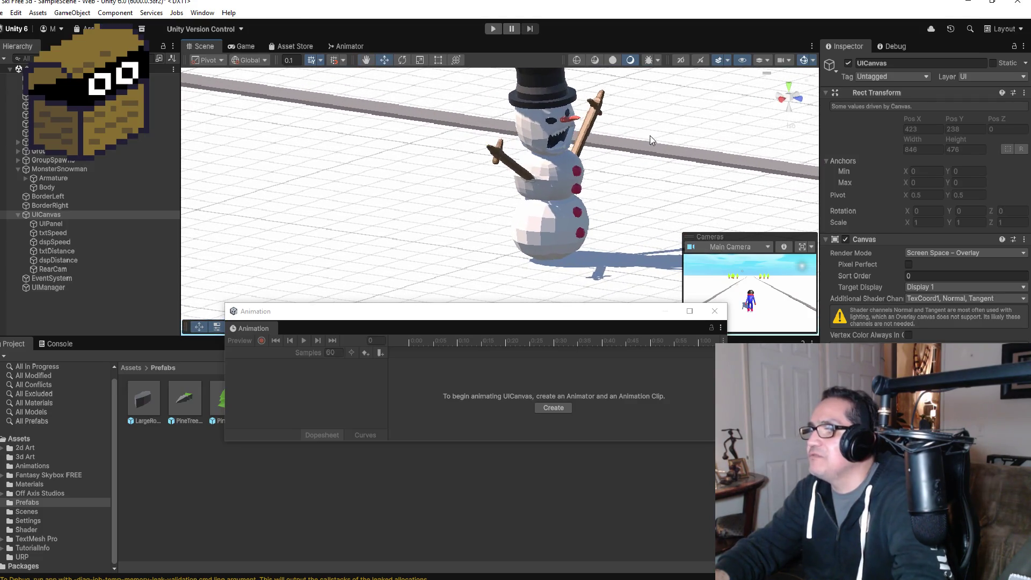
left_click(556, 407)
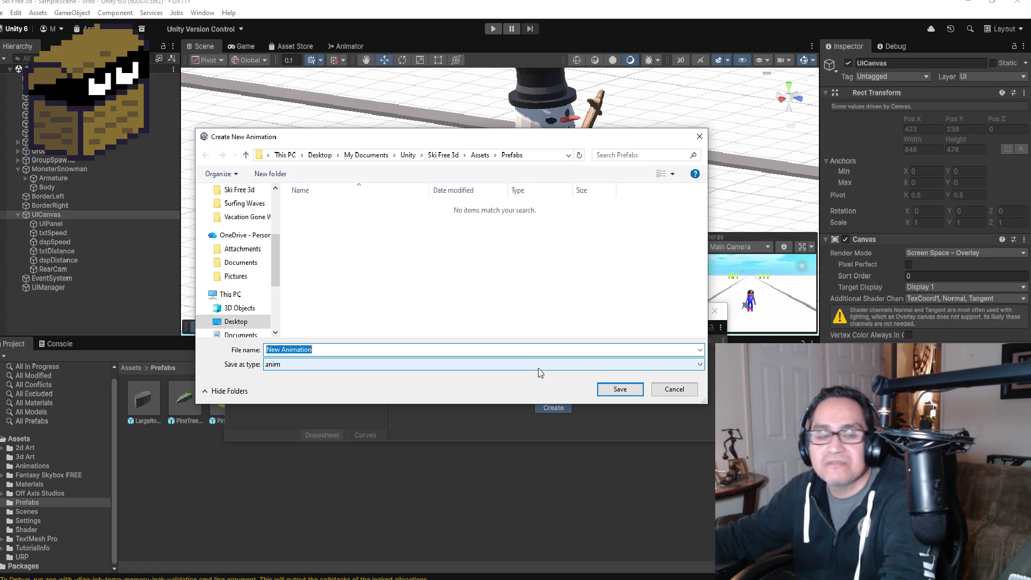
Cancel the new UICanvas clip, select the snowman Body and browse its animatable properties
key("BackSpace")
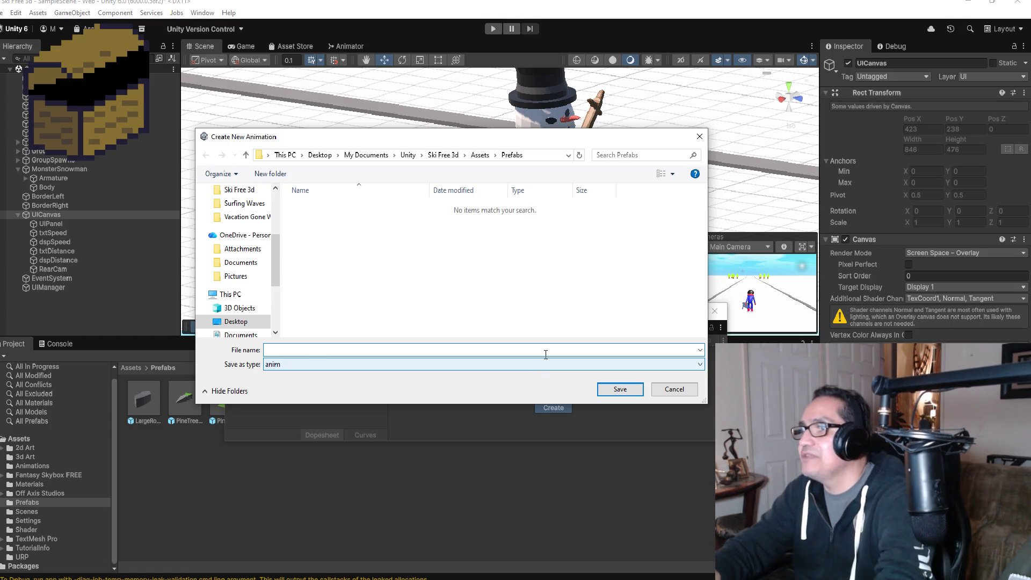
left_click(671, 395)
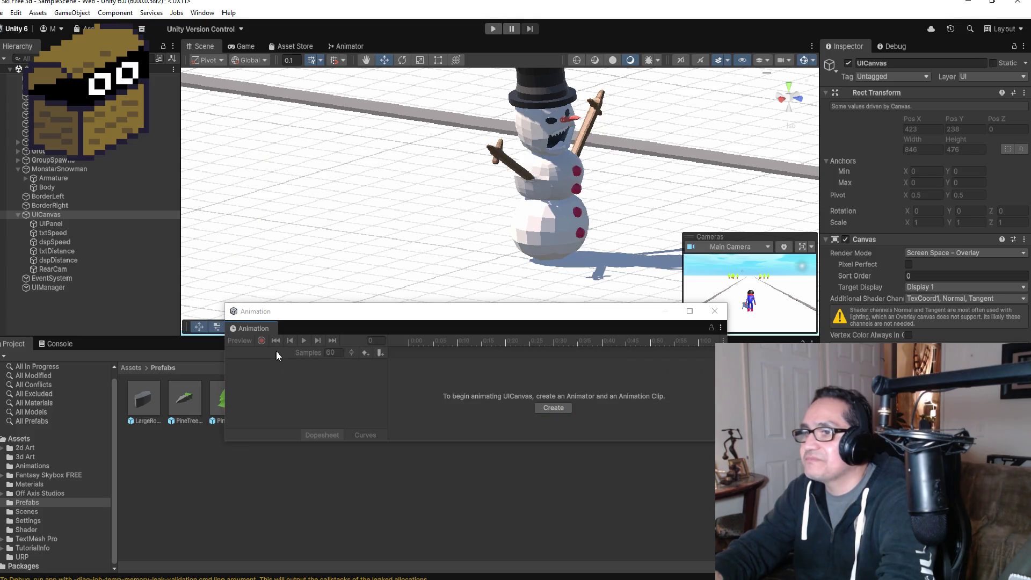
left_click(535, 211)
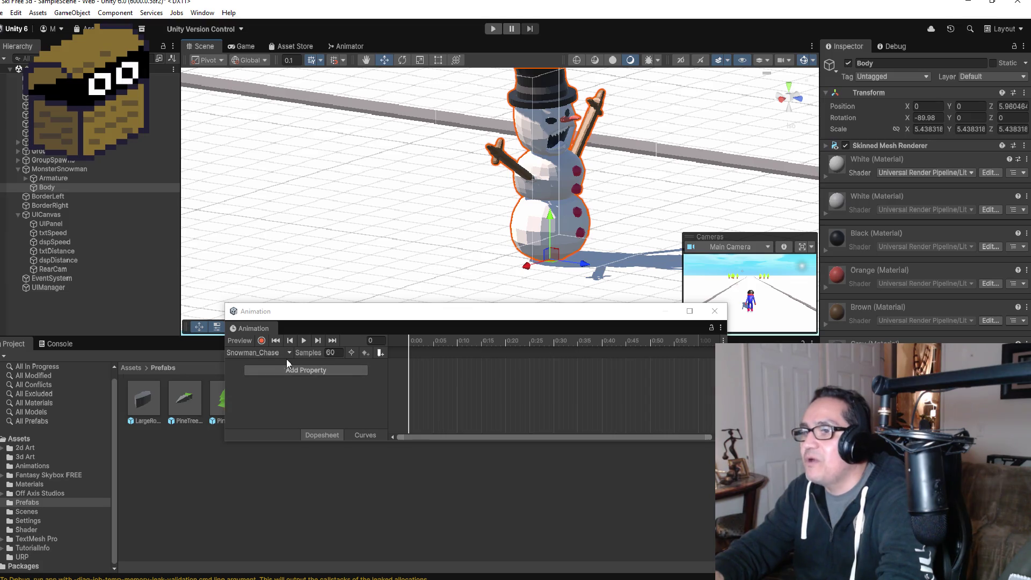
left_click(290, 370)
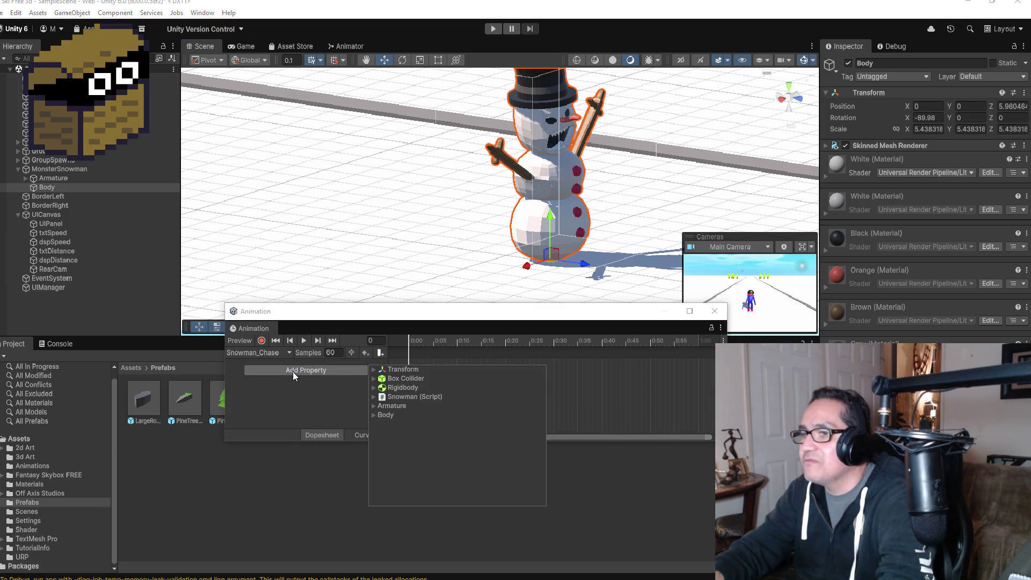
left_click(373, 369)
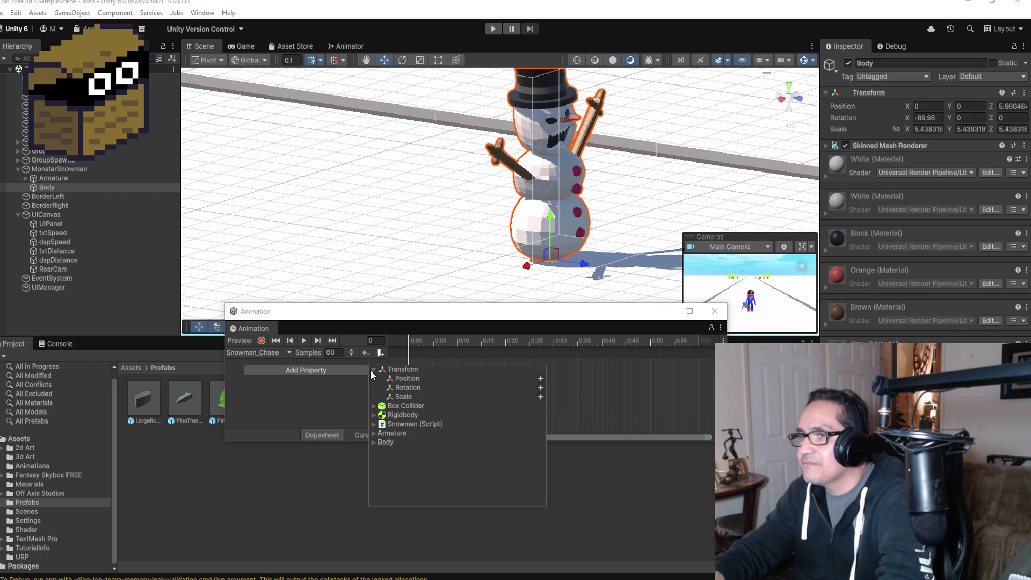
left_click(371, 370)
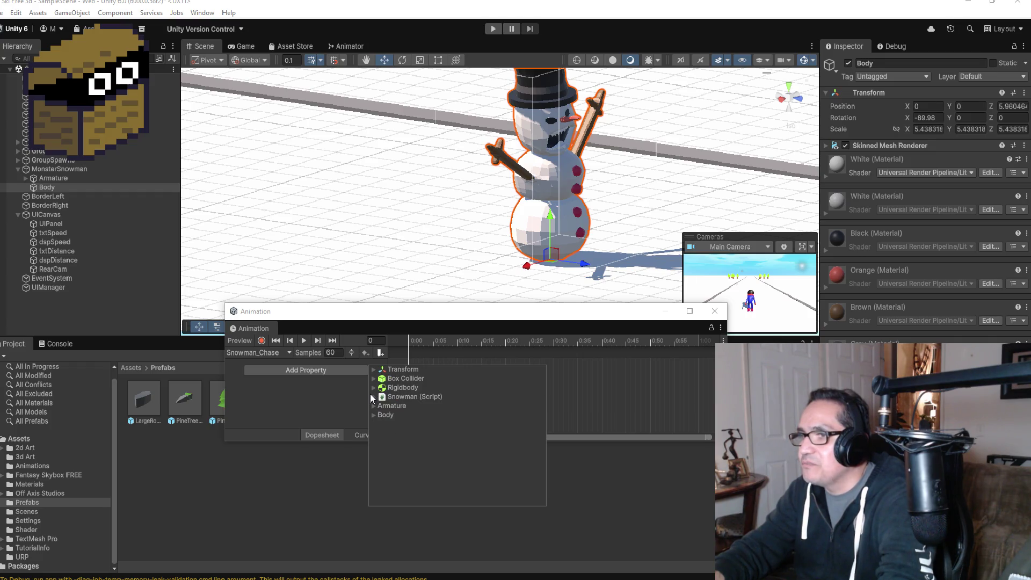
left_click(374, 379)
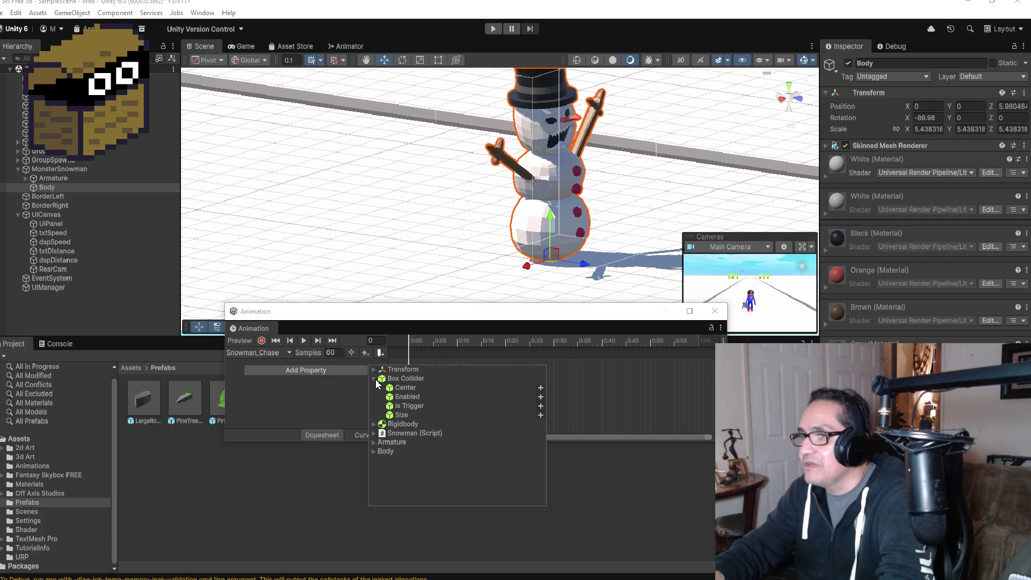
left_click(374, 379)
left_click(369, 392)
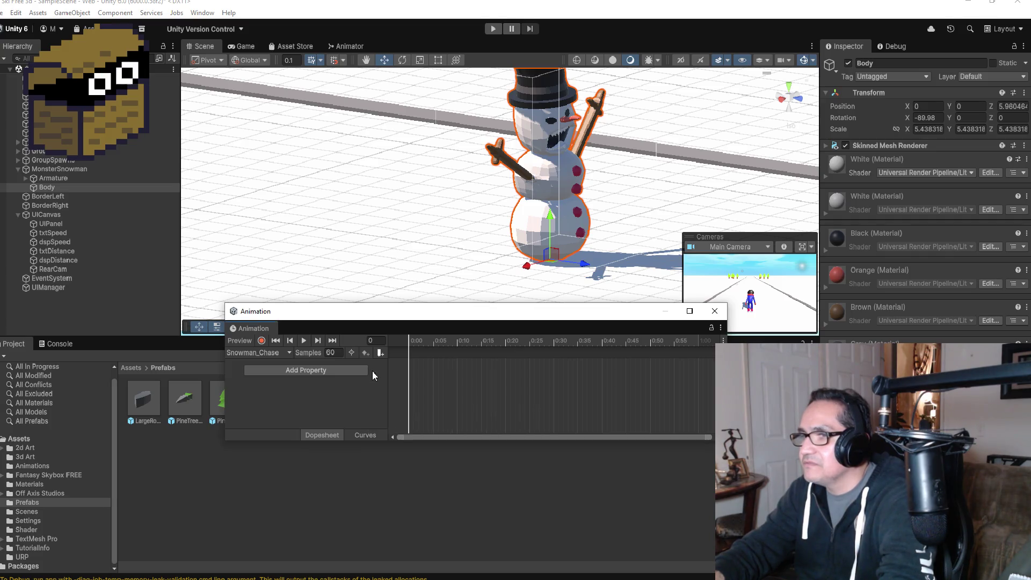
Add an Armature : Rotation track and move its end keyframe to frame 15
left_click(274, 354)
left_click(311, 363)
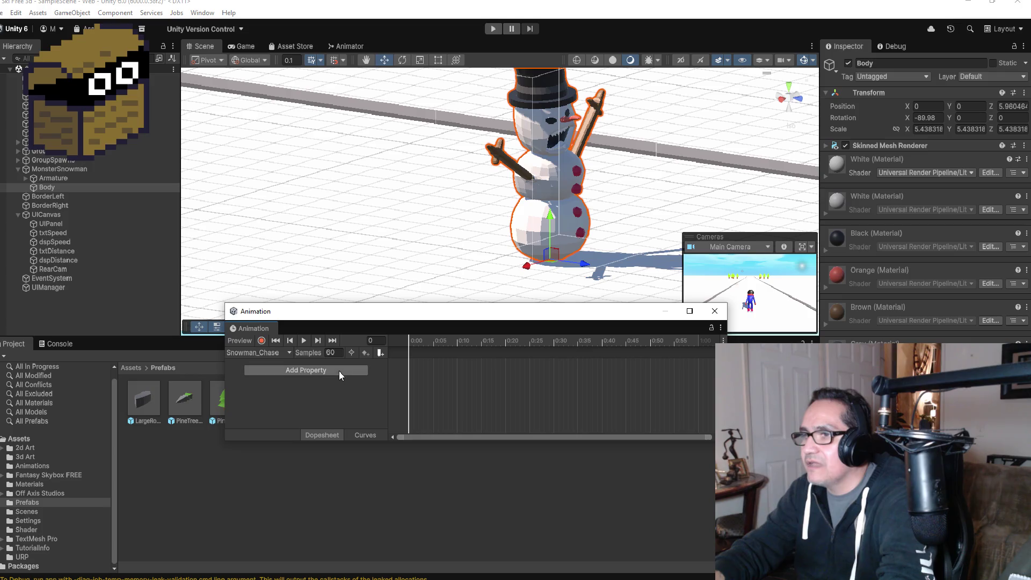
left_click(349, 371)
left_click(372, 413)
left_click(374, 414)
left_click(373, 406)
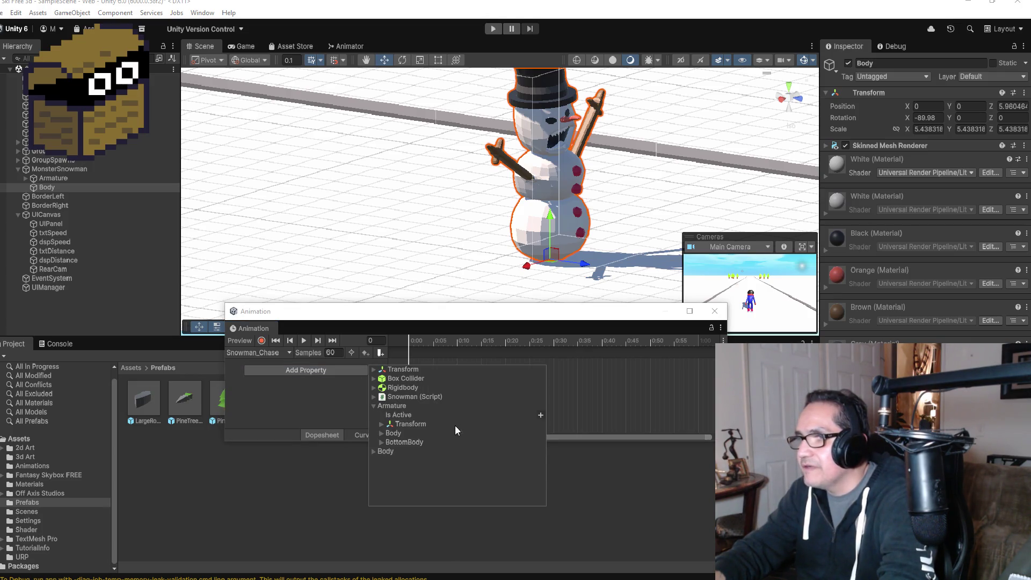
left_click(391, 424)
left_click(382, 425)
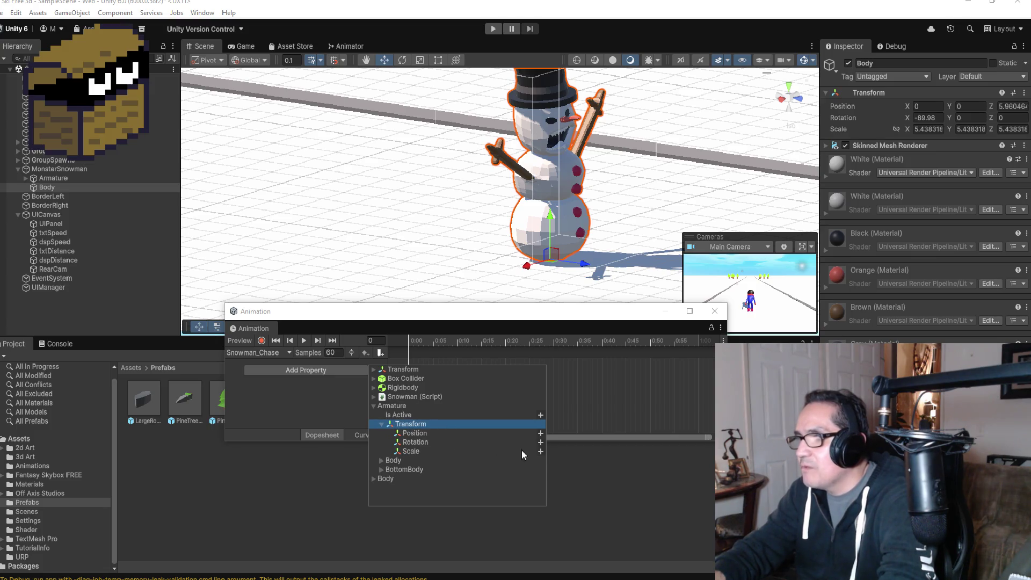
left_click(540, 442)
mouse_move(695, 367)
left_mouse_down()
mouse_move(465, 369)
mouse_move(510, 365)
mouse_move(482, 370)
left_mouse_up()
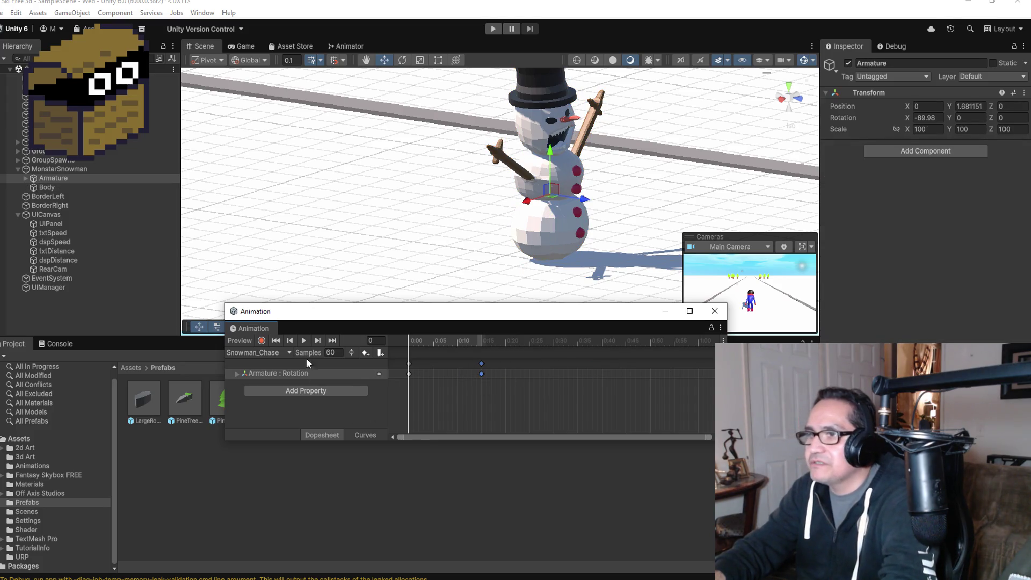
left_click(333, 341)
Enable recording and select the L.Arm bone under Armature > L.CollarBone
left_click(261, 340)
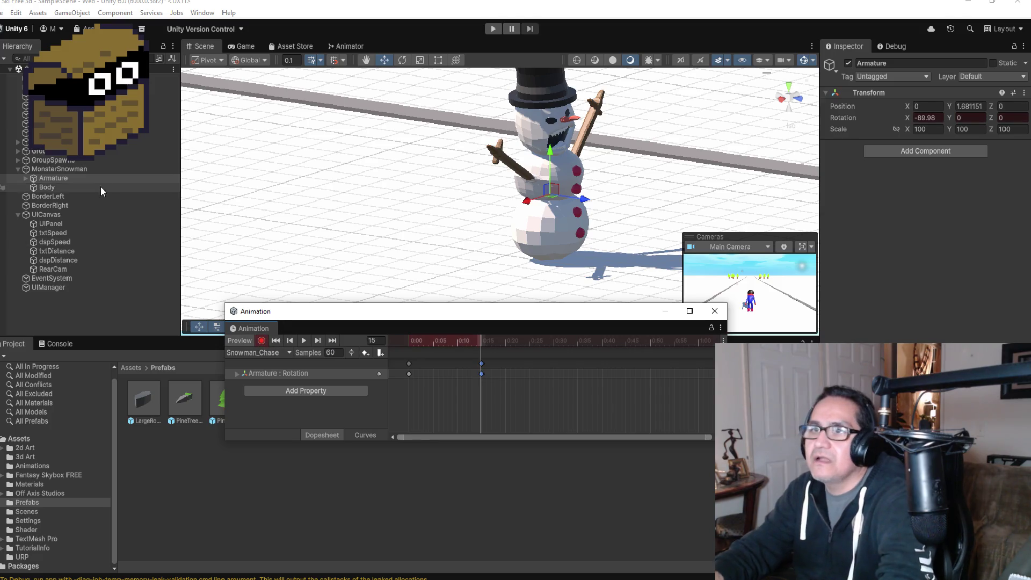
left_click(24, 179)
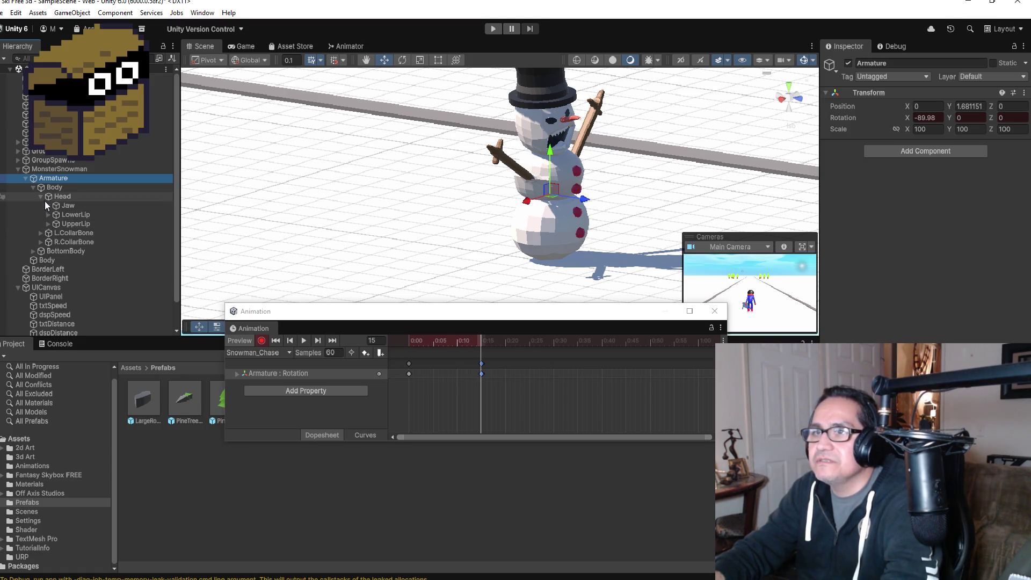
left_click(40, 233)
left_click(39, 234)
left_click(40, 234)
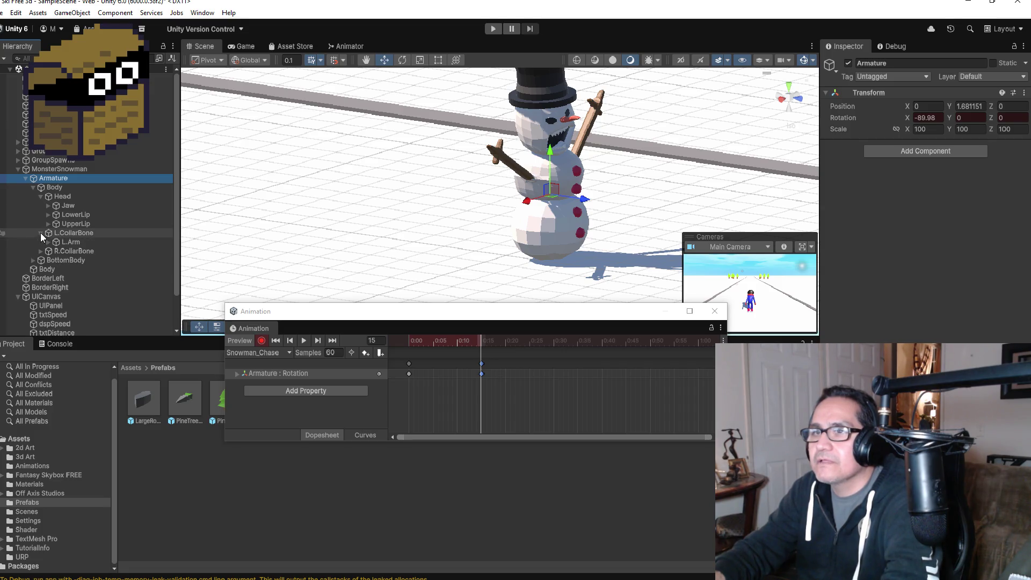
left_click(68, 242)
Rotate L.Arm to raise the snowman's left arm at frame 15
left_click_drag(638, 176, 548, 182)
left_click(407, 60)
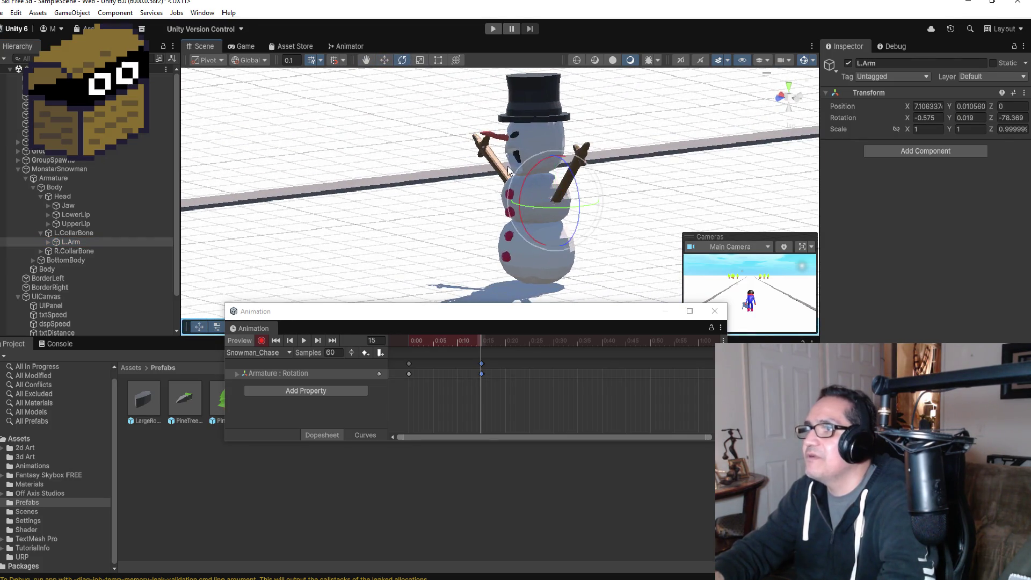
left_click_drag(592, 202, 573, 193)
mouse_move(579, 193)
left_mouse_down()
mouse_move(557, 170)
mouse_move(466, 163)
mouse_move(460, 180)
mouse_move(461, 189)
mouse_move(706, 170)
mouse_move(597, 207)
mouse_move(631, 201)
left_mouse_up()
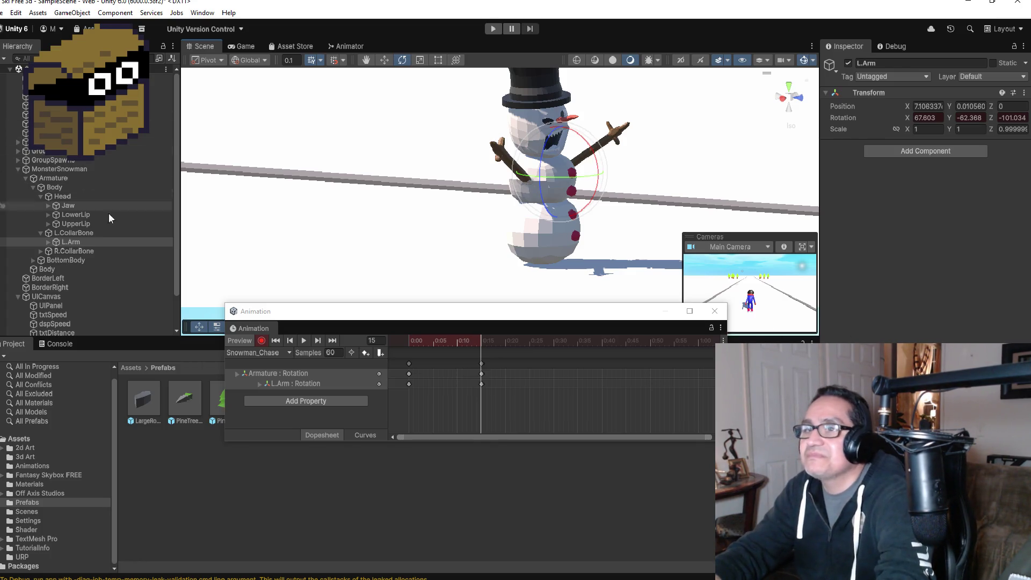
left_click(41, 251)
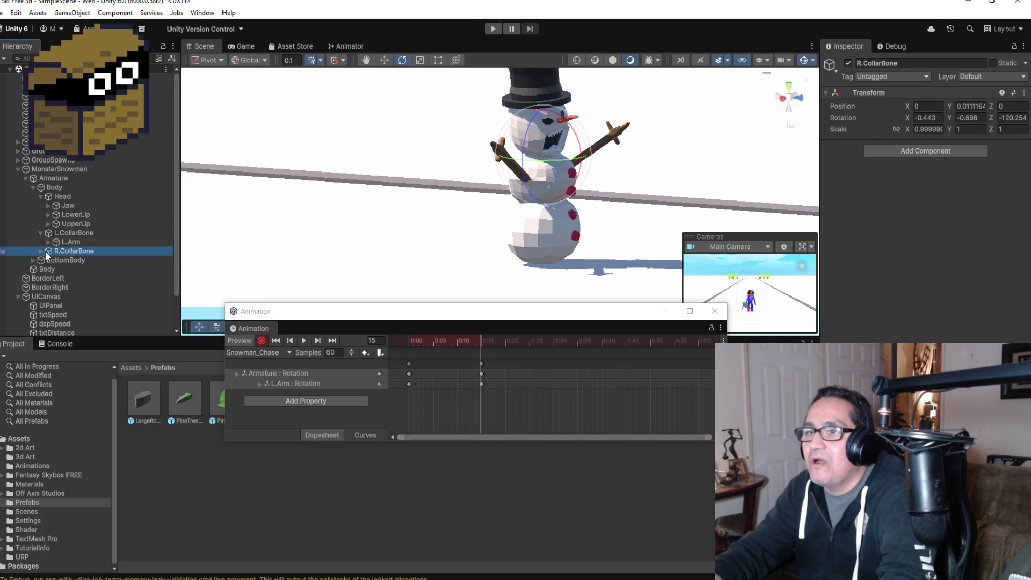
Select R.Arm and pose the snowman's right arm at frame 15
left_click(41, 252)
left_click(67, 260)
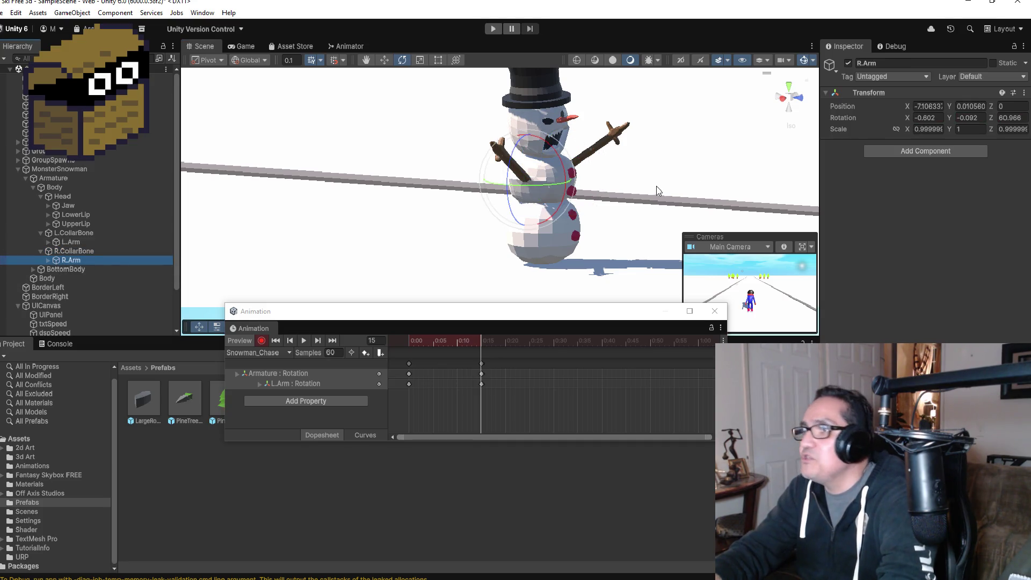
mouse_move(660, 183)
left_mouse_down("alt")
mouse_move(547, 186)
mouse_move(666, 178)
mouse_move(638, 184)
mouse_move(602, 172)
mouse_move(650, 158)
mouse_move(628, 150)
mouse_move(641, 160)
mouse_move(553, 161)
left_mouse_up("alt")
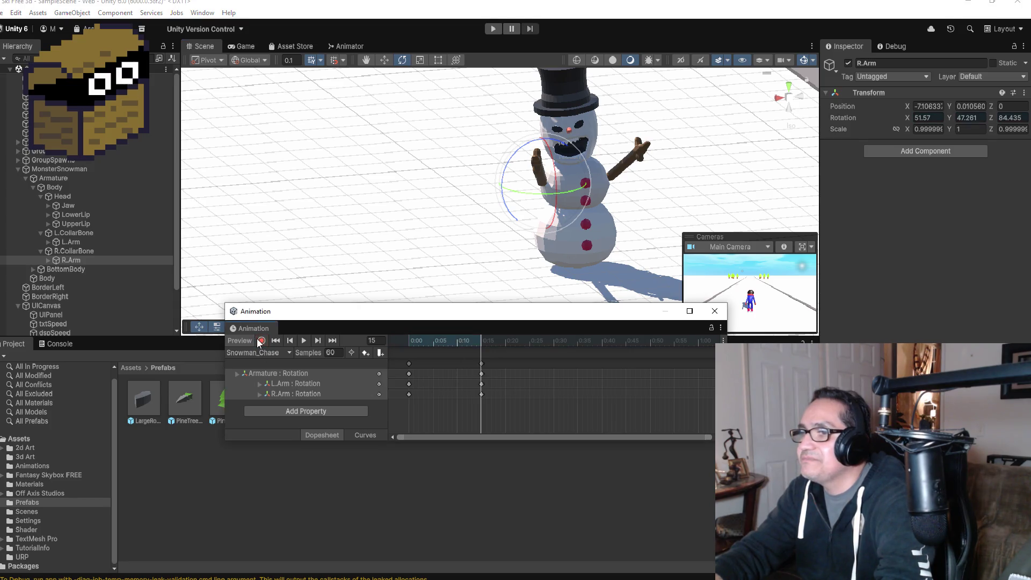
Preview the raised-arm animation and return to frame 15
left_click(303, 340)
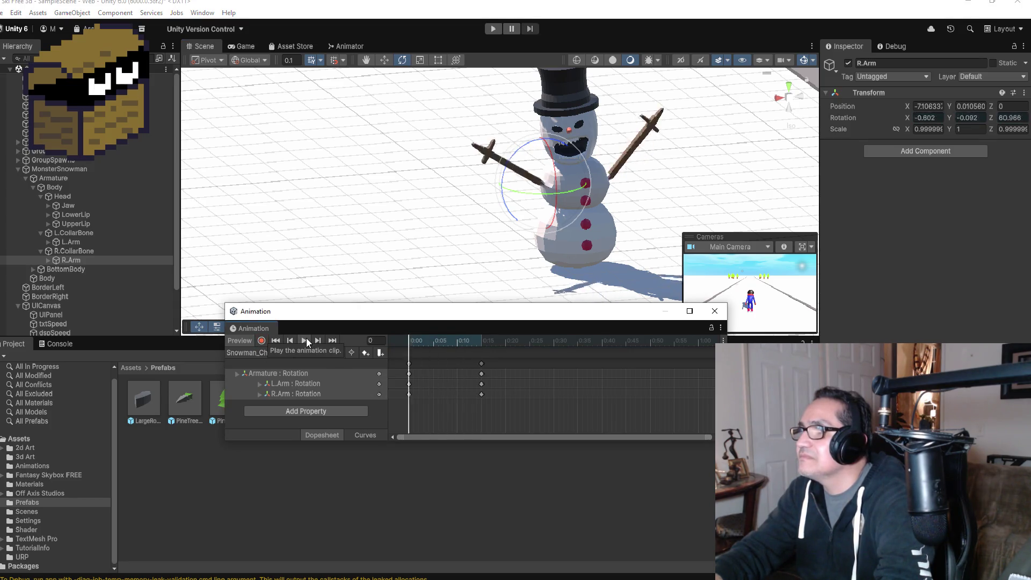
left_click(318, 339)
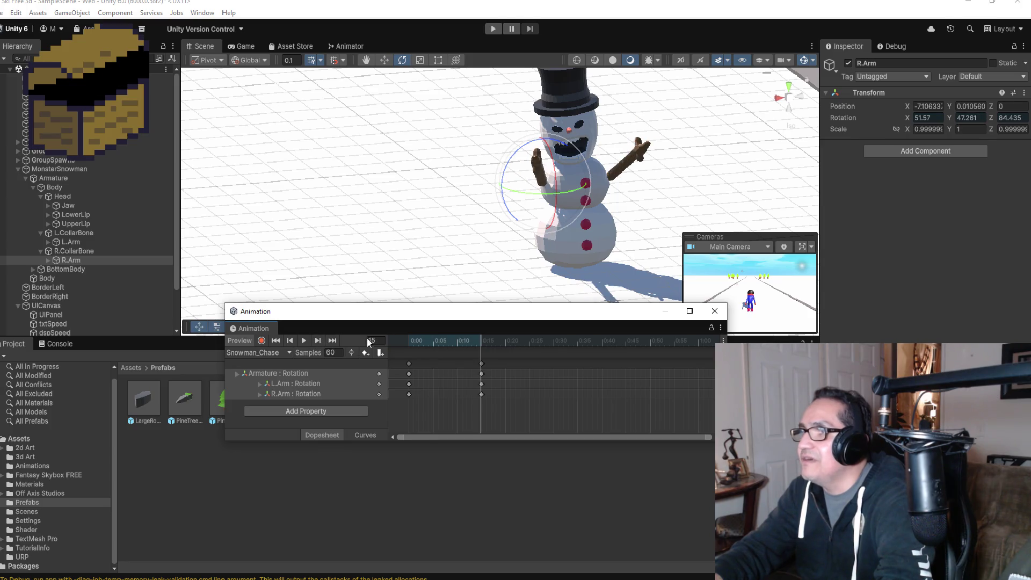
left_click_drag(584, 263, 427, 296)
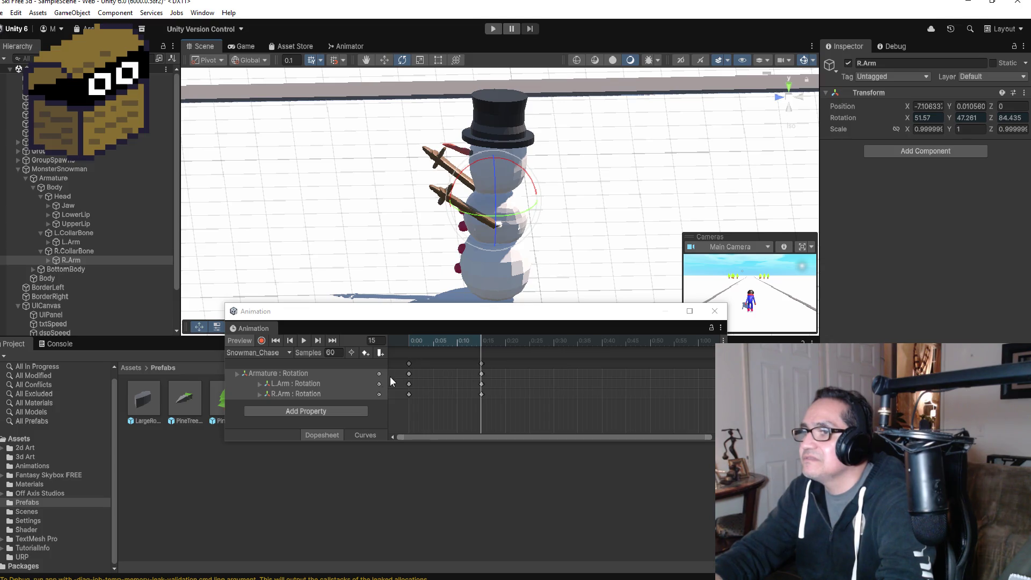
mouse_move(543, 224)
left_mouse_down()
mouse_move(671, 200)
mouse_move(612, 205)
left_mouse_up()
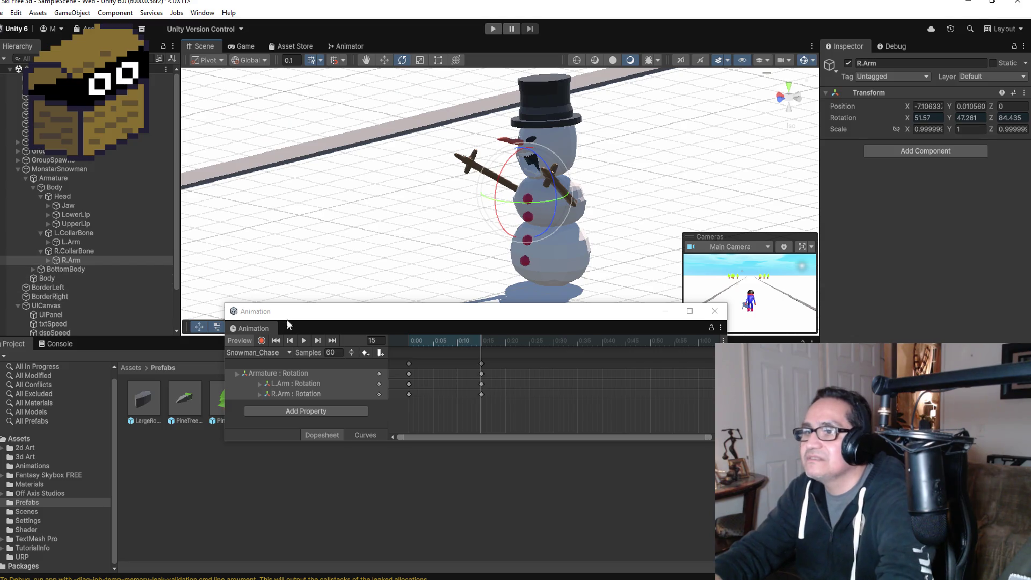
left_click(262, 341)
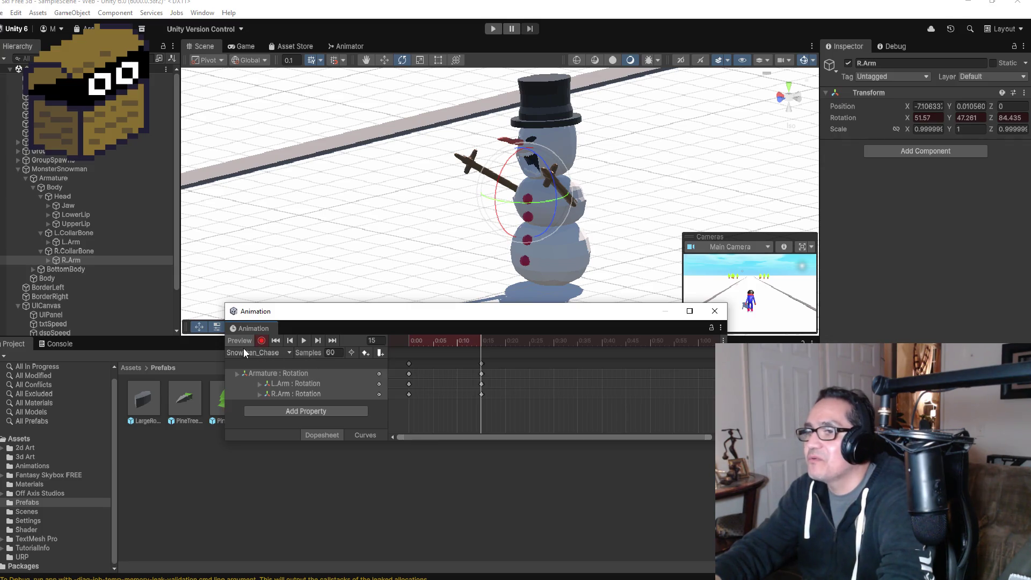
Copy the arm keyframes and move the copies to frame 30
left_click(262, 341)
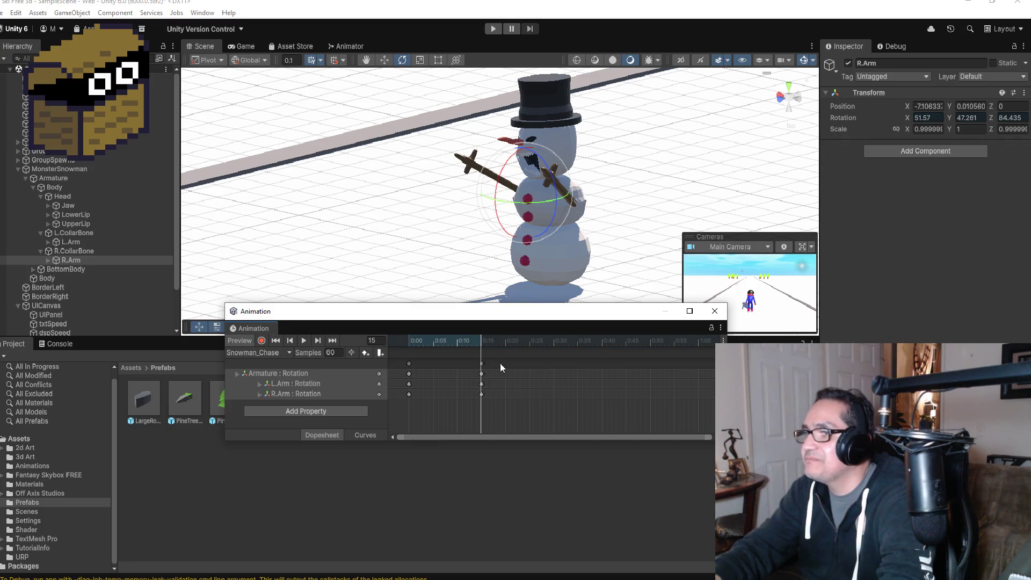
right_click(518, 362)
left_click(531, 368)
left_click_drag(521, 367, 556, 369)
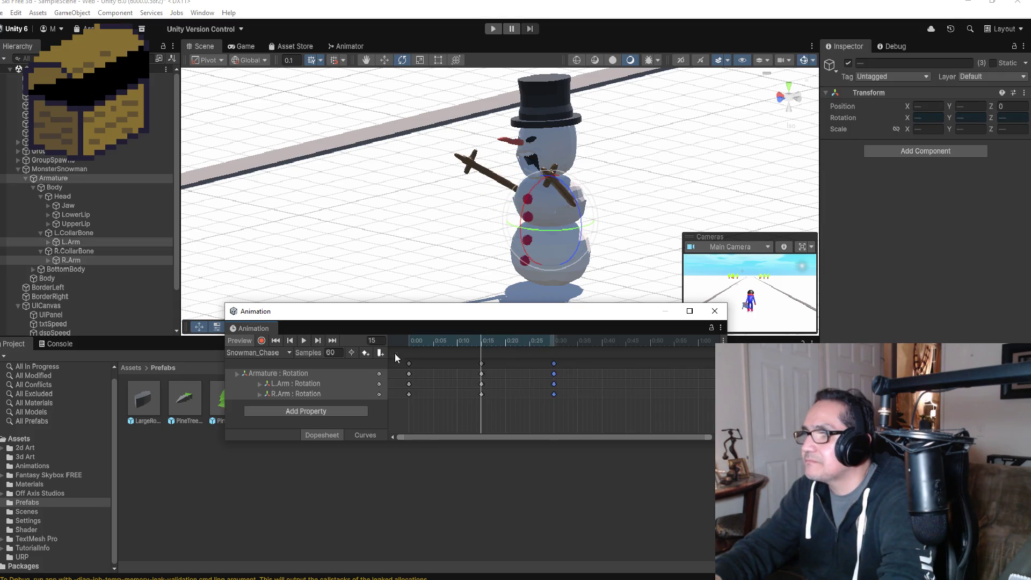
left_click(323, 340)
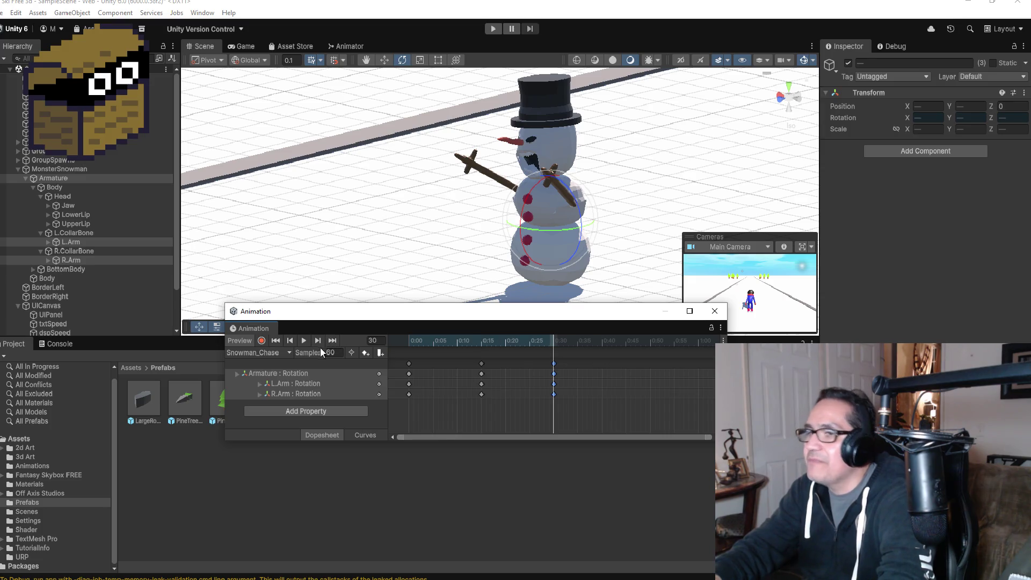
Re-enable recording at frame 30 and select the UpperLip bone
left_click(261, 342)
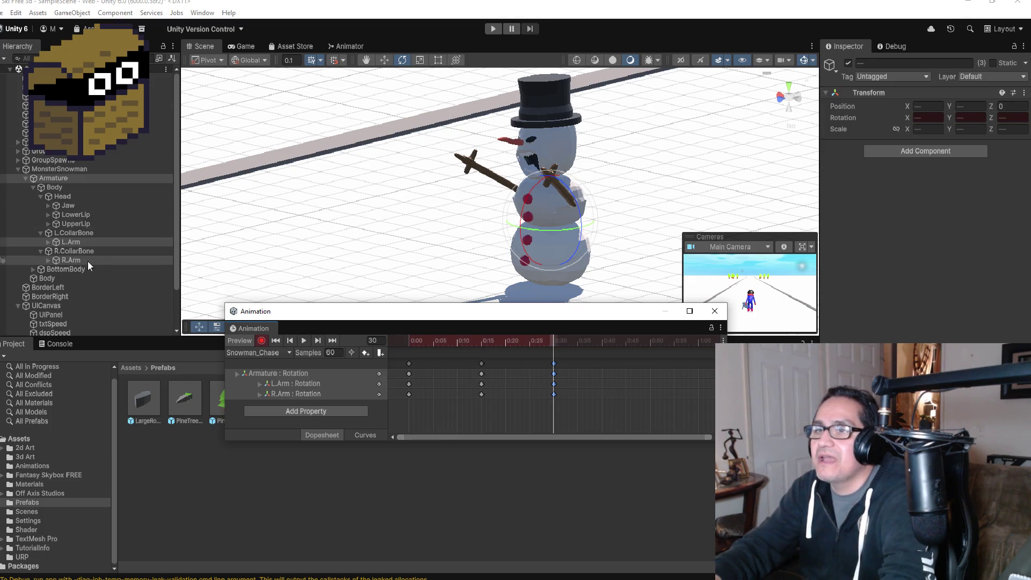
left_click(75, 225)
mouse_move(642, 162)
left_mouse_down()
mouse_move(488, 124)
mouse_move(568, 169)
mouse_move(709, 141)
left_mouse_up()
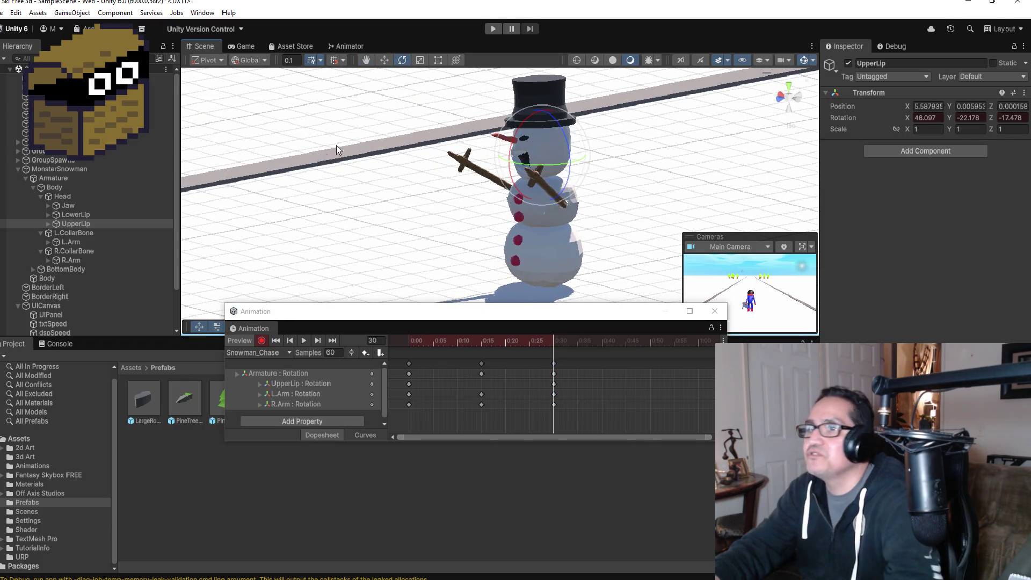
Rotate LowerLip at frame 30 to open the snowman's mouth wider
left_click(76, 215)
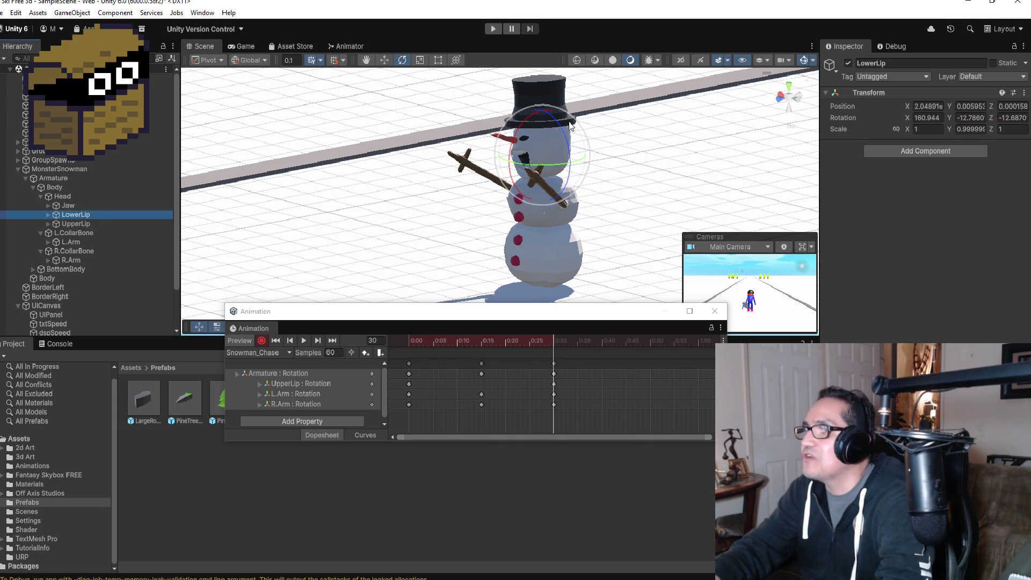
left_click_drag(559, 120, 595, 122)
scroll(617, 123, "up", 5)
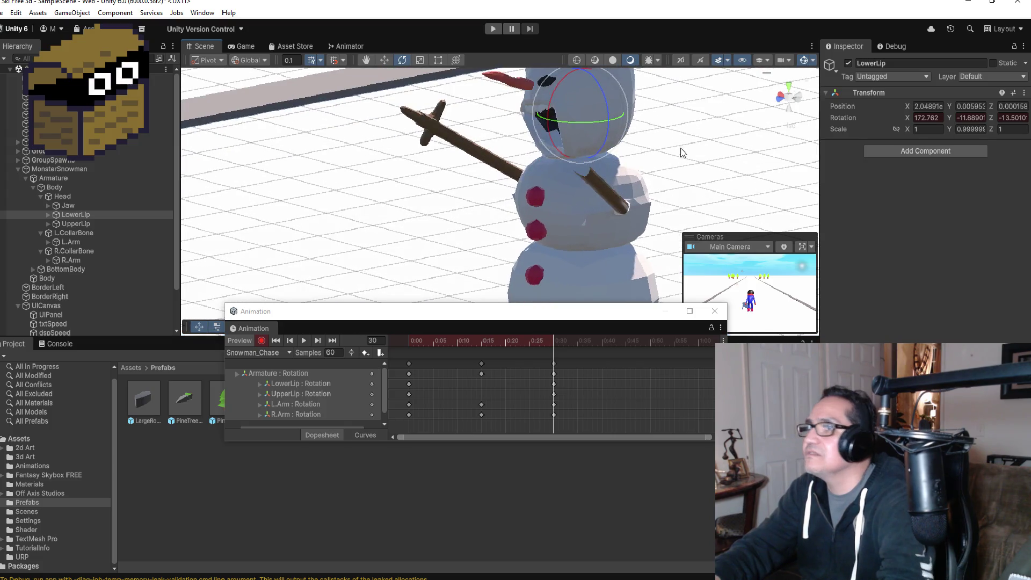
mouse_move(700, 109)
left_mouse_down()
mouse_move(572, 94)
mouse_move(767, 97)
mouse_move(668, 159)
mouse_move(720, 135)
mouse_move(488, 129)
mouse_move(483, 143)
left_mouse_up()
mouse_move(591, 140)
left_mouse_down()
mouse_move(709, 138)
mouse_move(698, 142)
mouse_move(702, 156)
mouse_move(631, 111)
mouse_move(667, 115)
mouse_move(670, 129)
mouse_move(596, 138)
mouse_move(585, 151)
left_mouse_up()
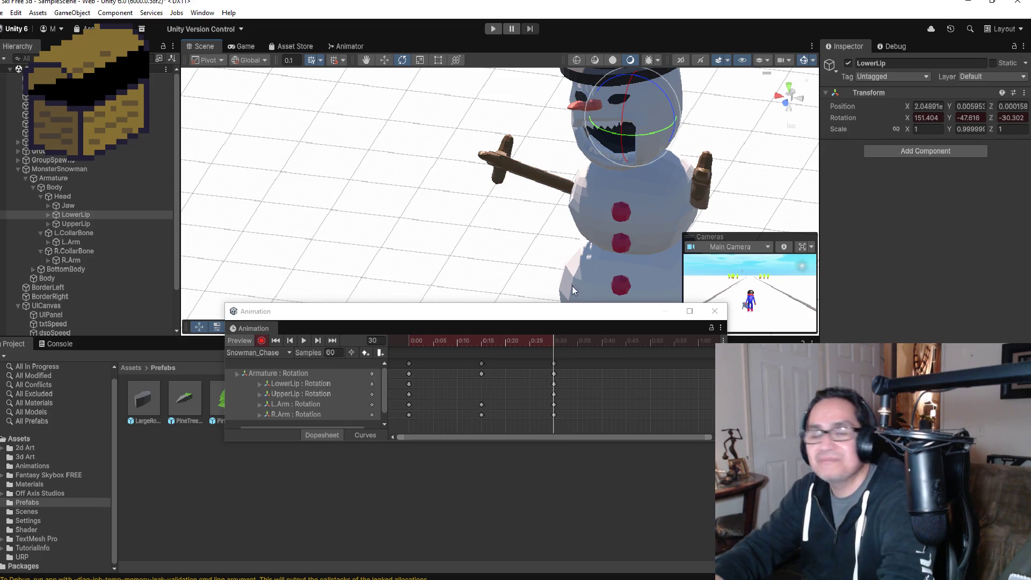
Tilt the Head bone to key a Head : Rotation track, then stop recording
mouse_move(493, 257)
left_mouse_down()
mouse_move(508, 224)
mouse_move(575, 194)
mouse_move(485, 214)
mouse_move(460, 236)
left_mouse_up()
left_click(73, 195)
left_click_drag(540, 162, 624, 132)
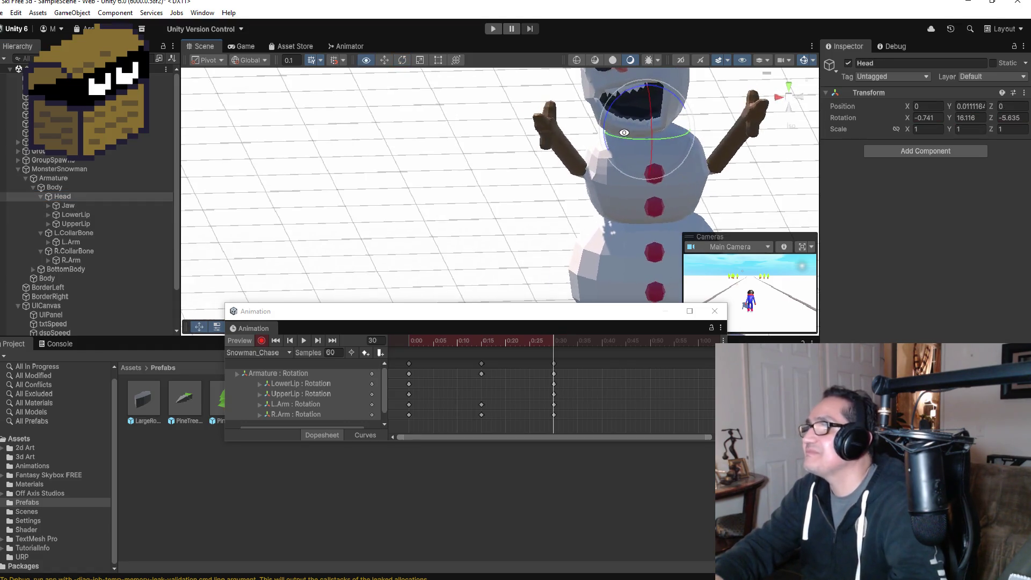
left_click_drag(667, 97, 688, 95)
left_click_drag(754, 111, 602, 156)
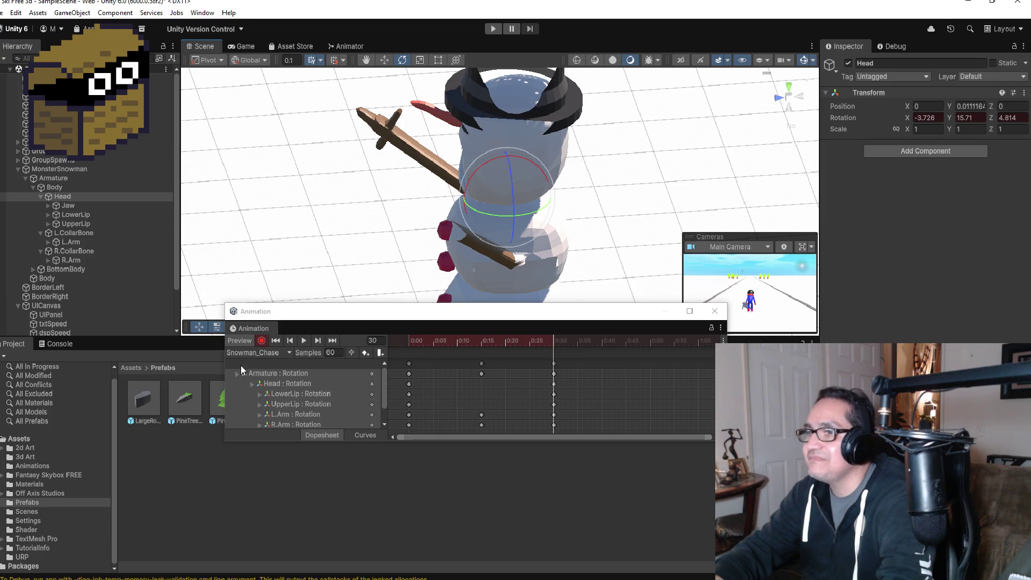
left_click(262, 340)
Preview the Snowman_Chase animation from several angles
left_click(304, 341)
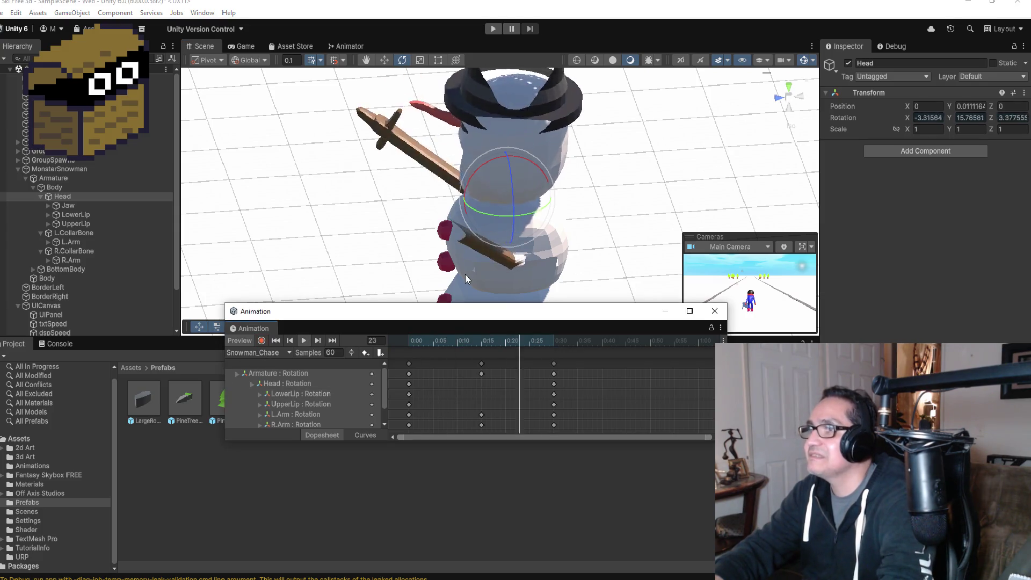
left_click_drag(546, 188, 727, 138)
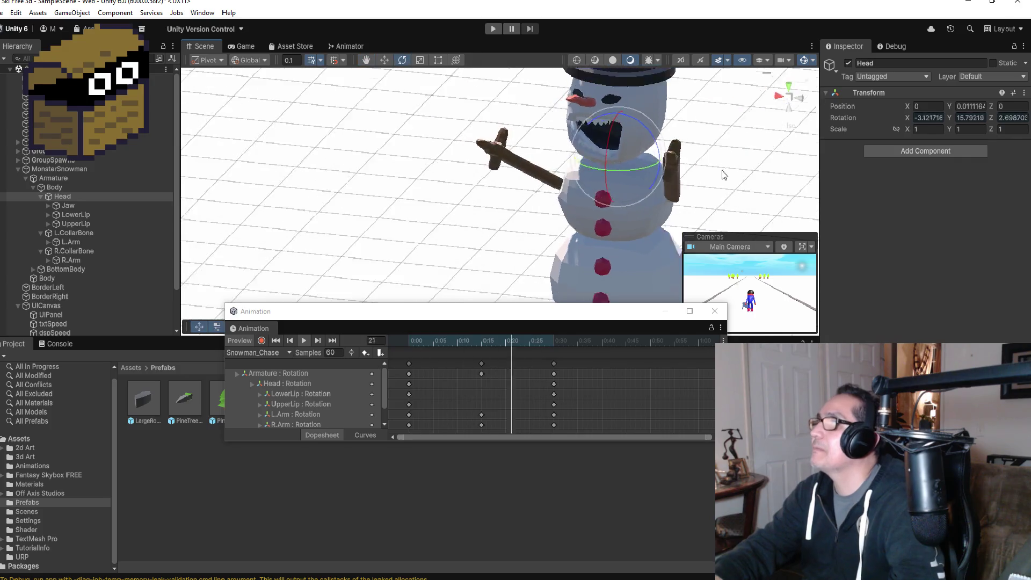
scroll(658, 187, "down", 5)
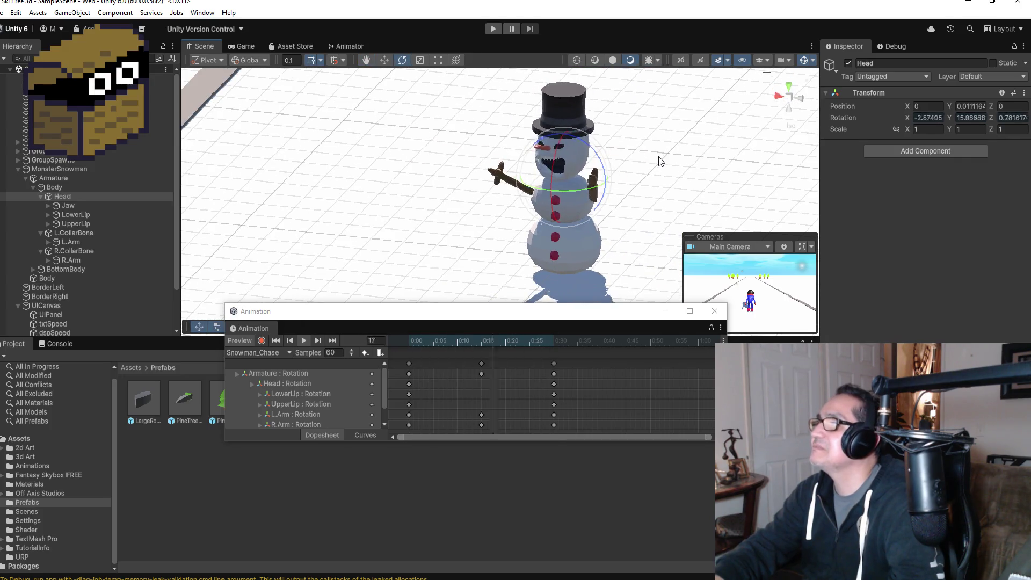
left_click_drag(665, 172, 580, 156)
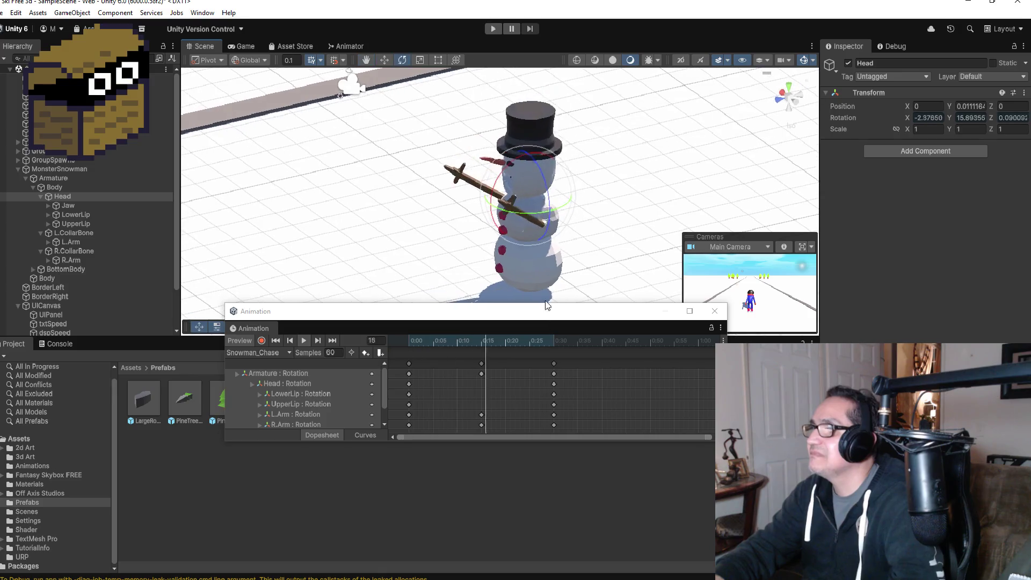
scroll(546, 346, "up", 1)
left_click(303, 341)
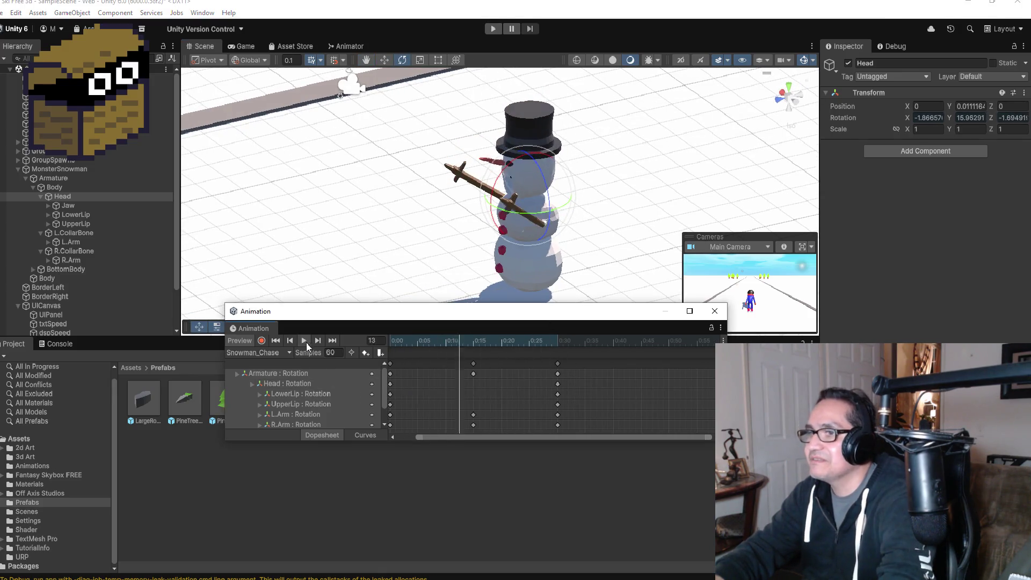
Add a keyframe column matching the frame-0 pose and move it to 0:45
scroll(454, 378, "down", 2)
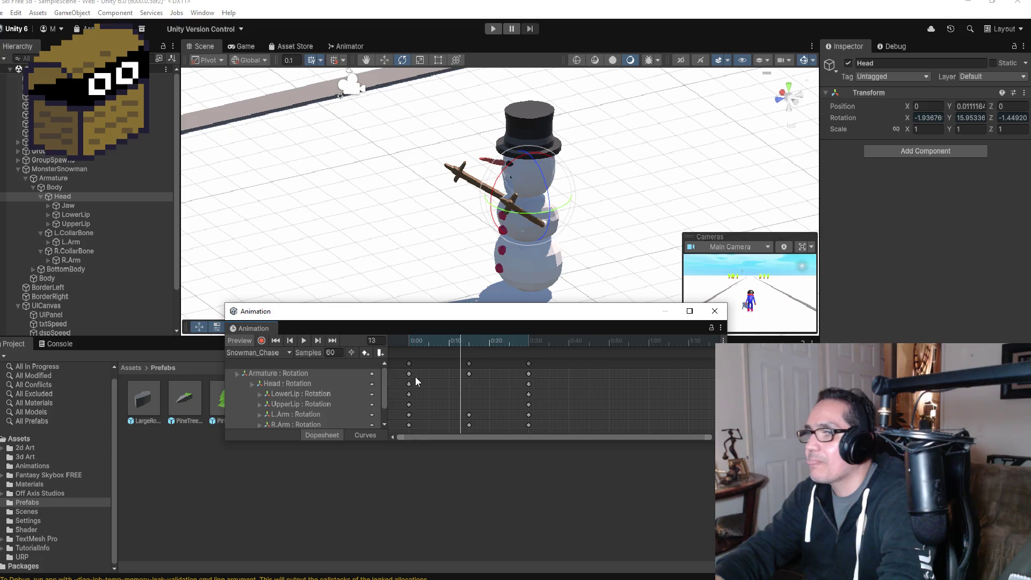
left_click(318, 341)
left_click(333, 340)
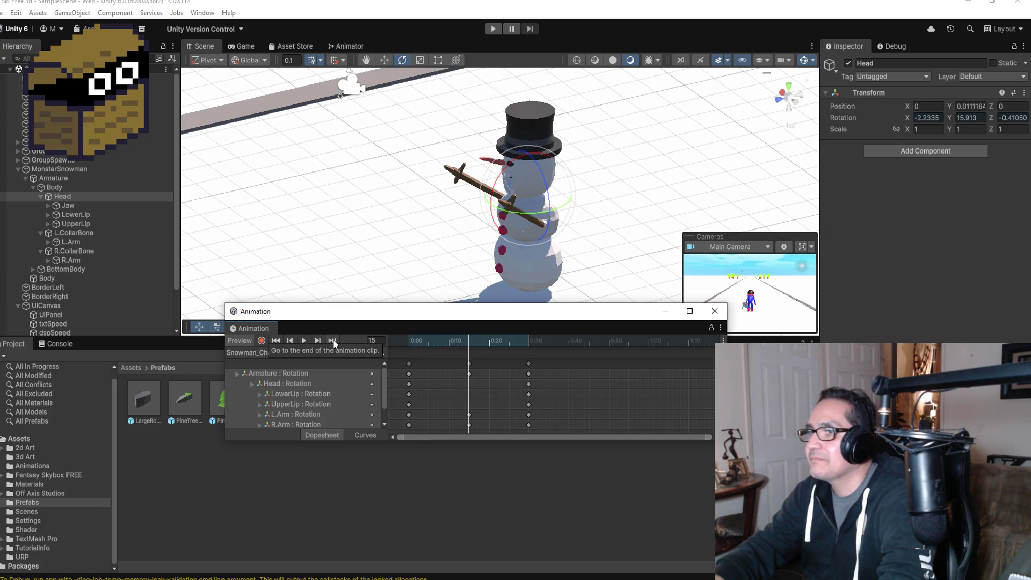
left_click(528, 364)
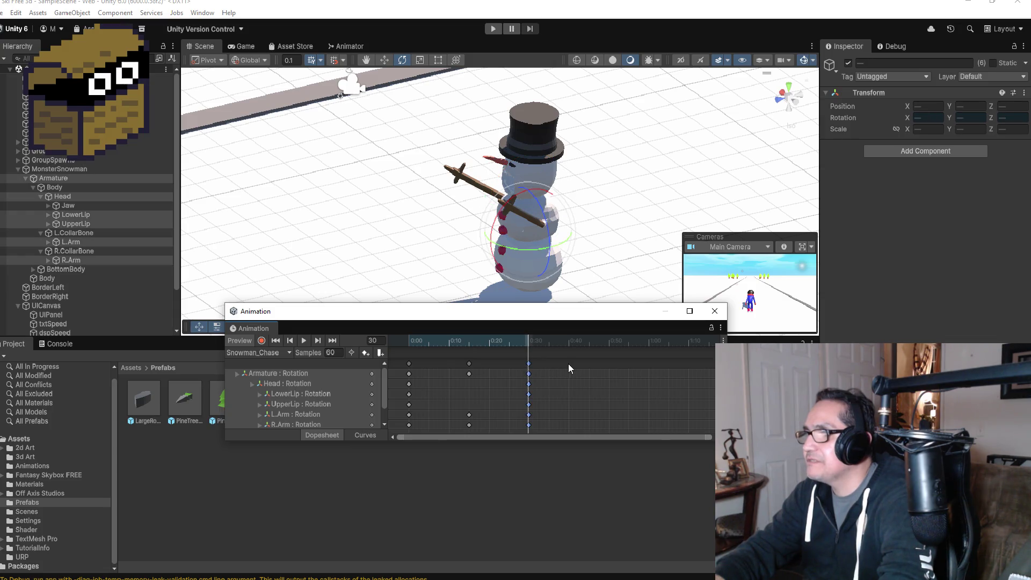
right_click(568, 363)
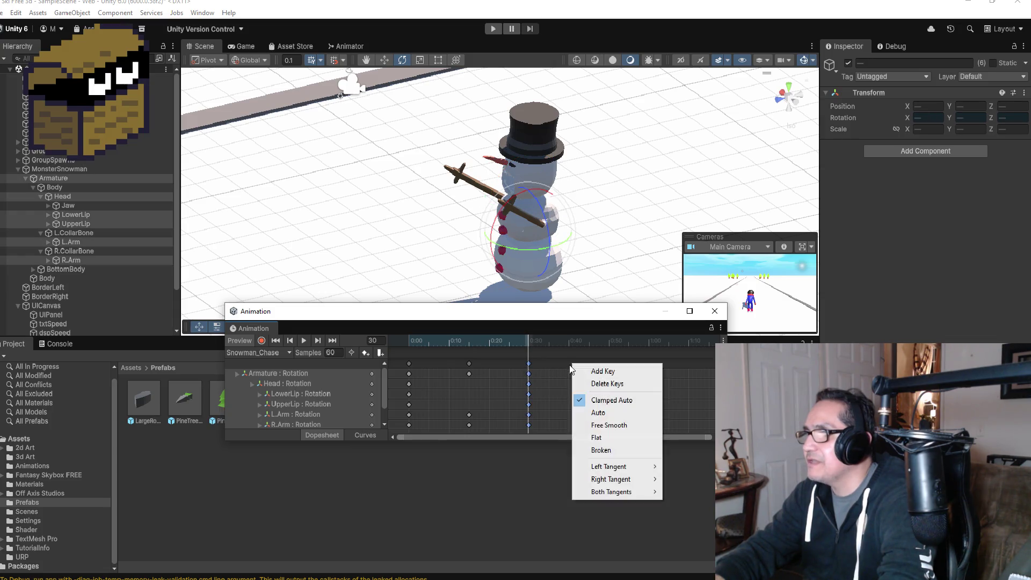
left_click(410, 364)
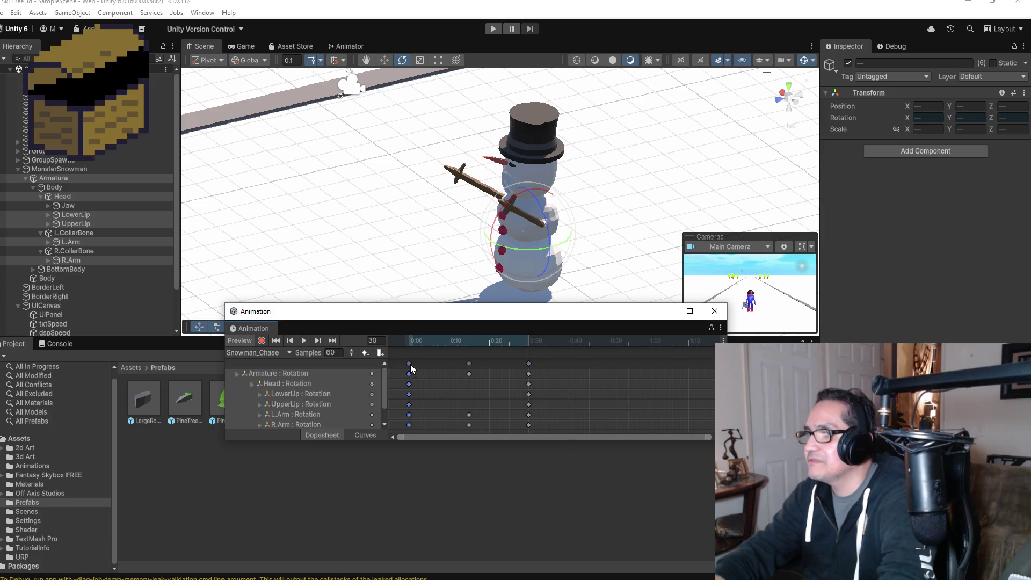
left_click(275, 341)
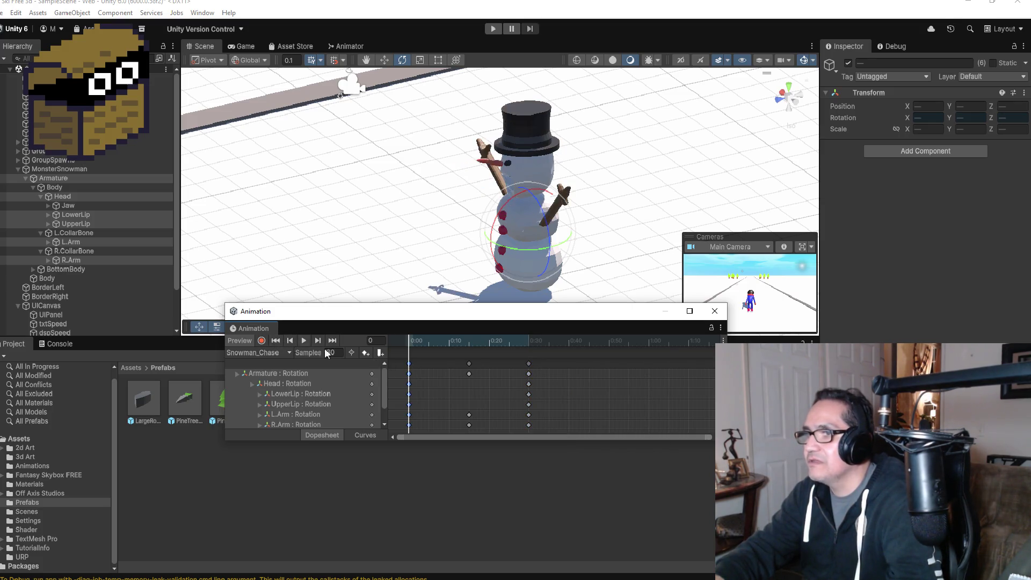
right_click(576, 366)
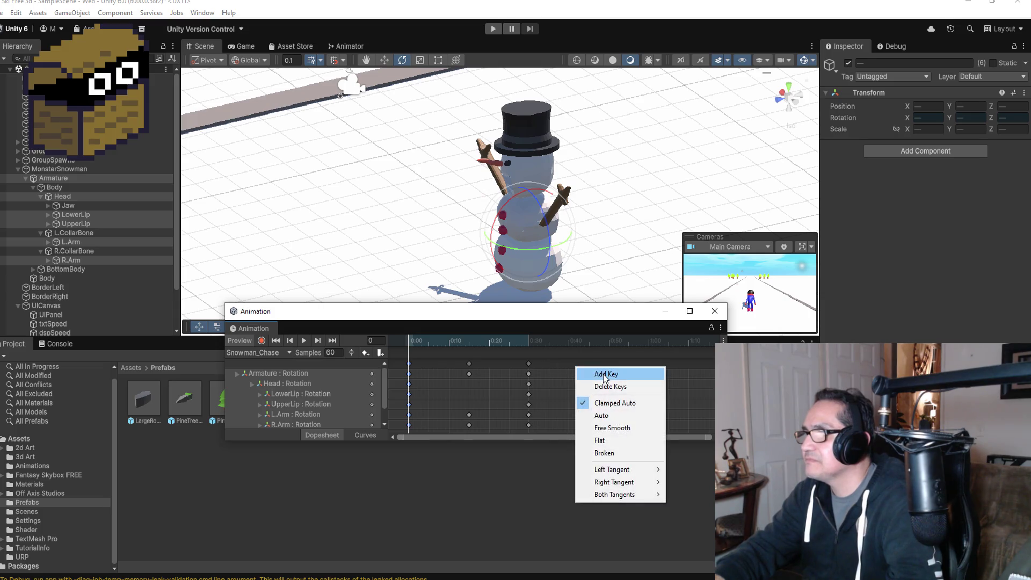
left_click(580, 370)
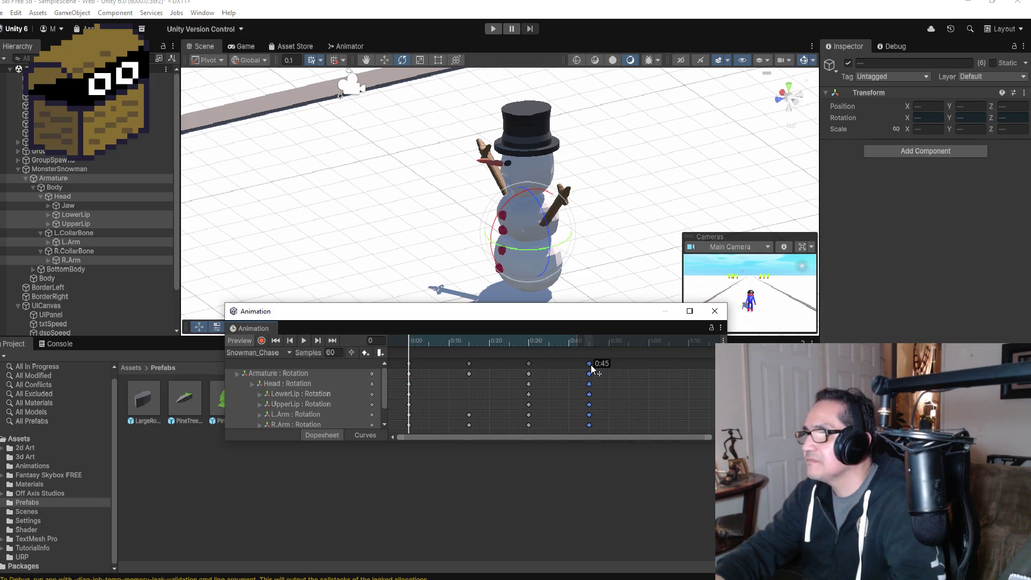
left_click_drag(591, 368, 595, 368)
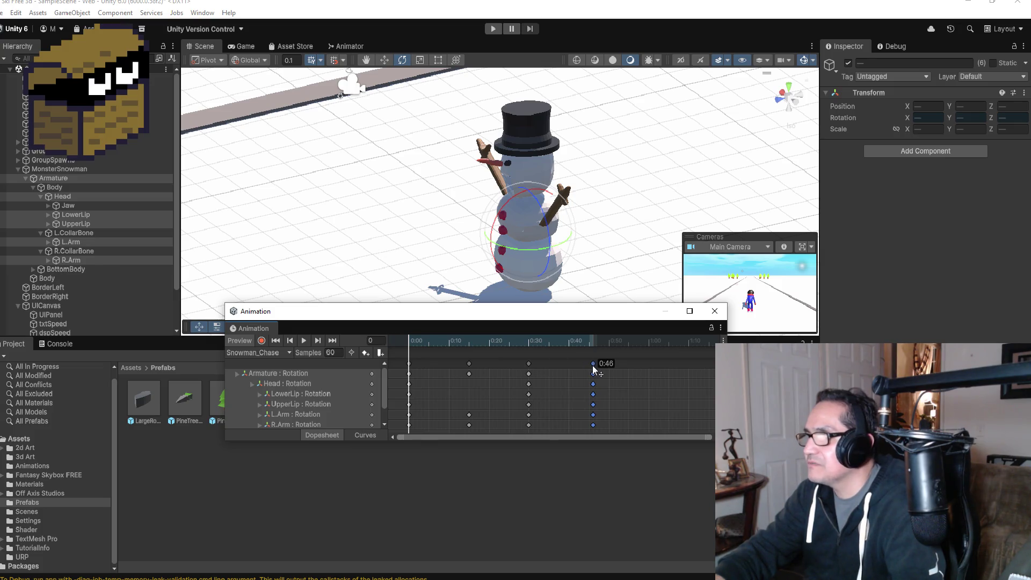
Preview the extended Snowman_Chase clip, orbiting to a front view of the animating snowman
left_click(304, 340)
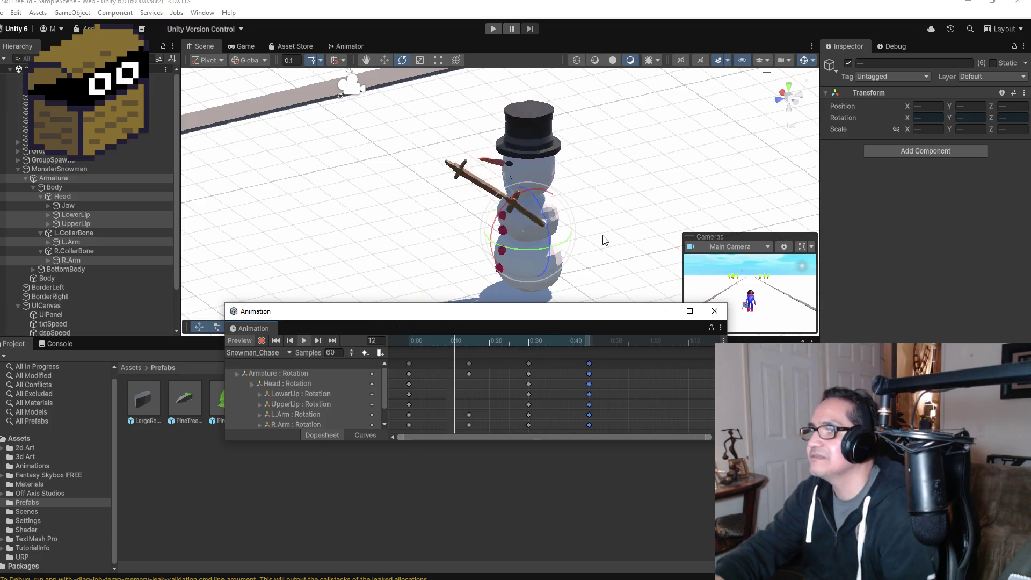
mouse_move(583, 231)
left_mouse_down()
mouse_move(759, 161)
mouse_move(617, 183)
left_mouse_up()
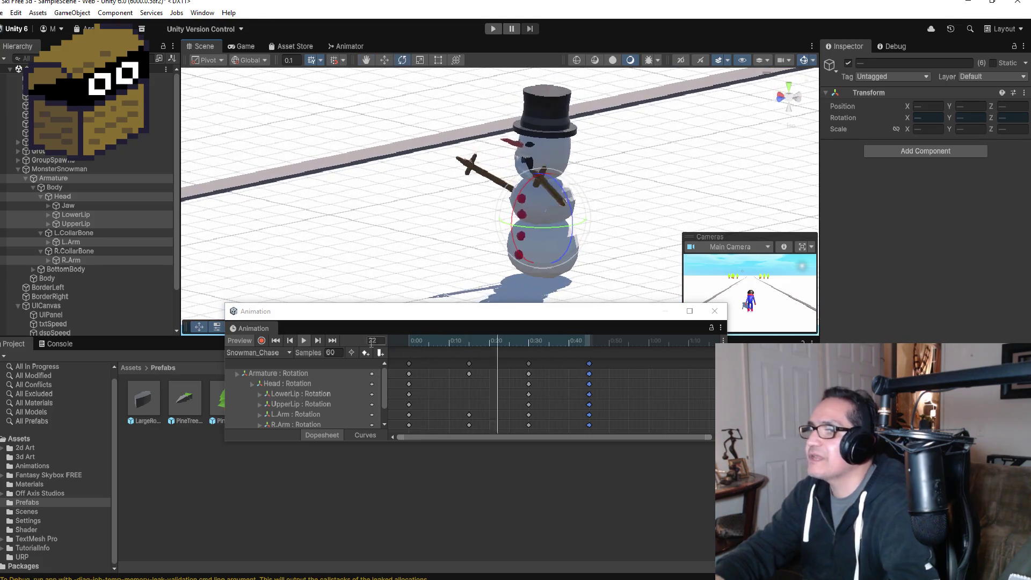
left_click(305, 340)
Step through the keyframes at 45, 0 and 15 to frame 30, and re-enable keyframe recording
left_click(318, 340)
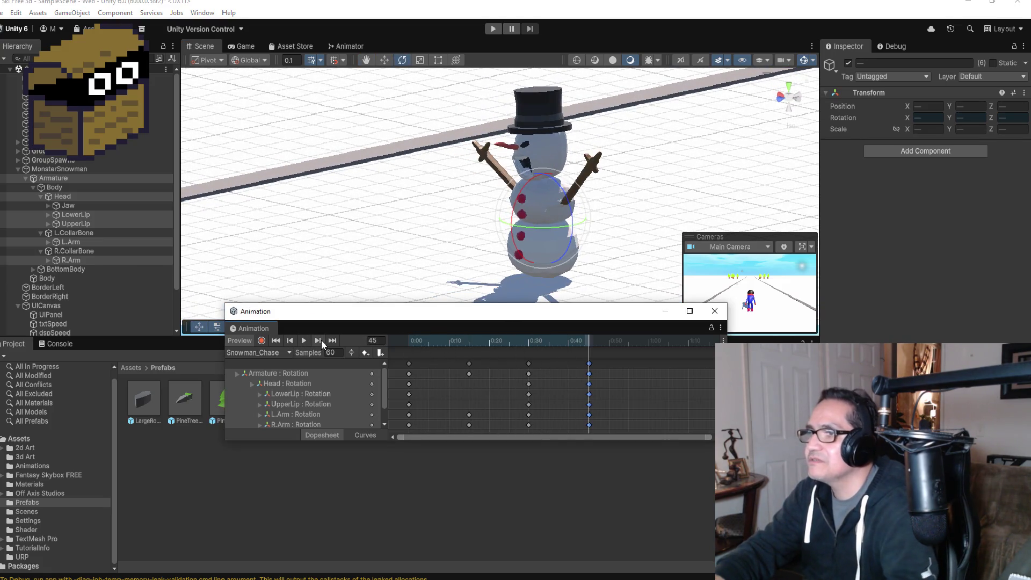
left_click(278, 338)
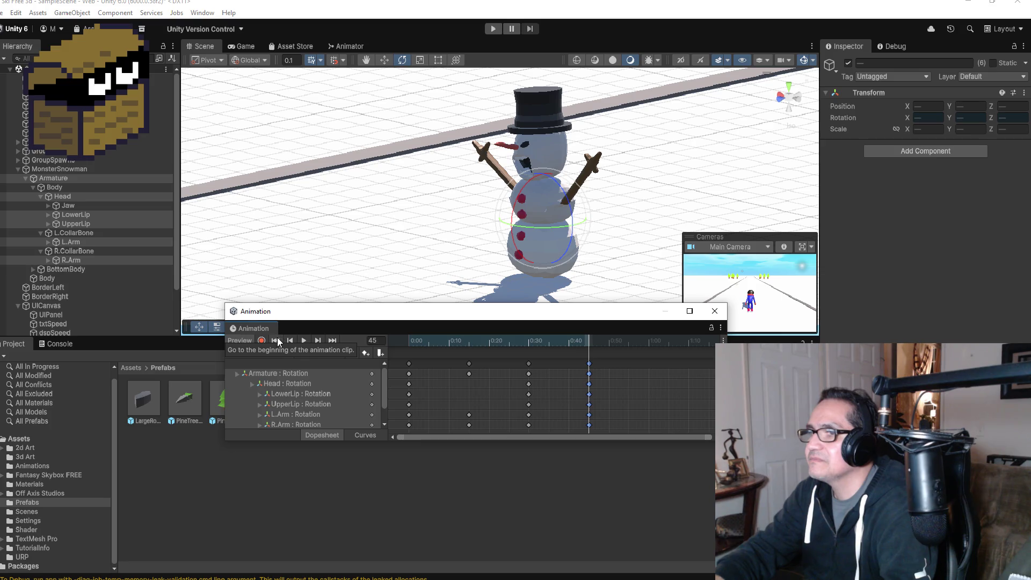
left_click(317, 340)
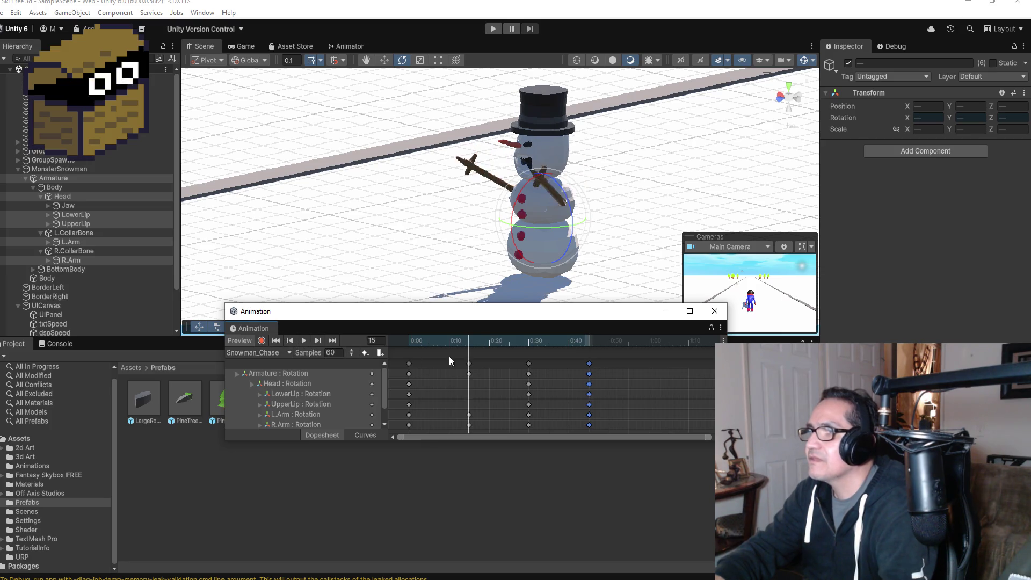
left_click(318, 341)
left_click(261, 340)
left_click_drag(483, 241, 614, 184)
Rotate the snowman's LowerLip bone to open its mouth
scroll(639, 137, "up", 3)
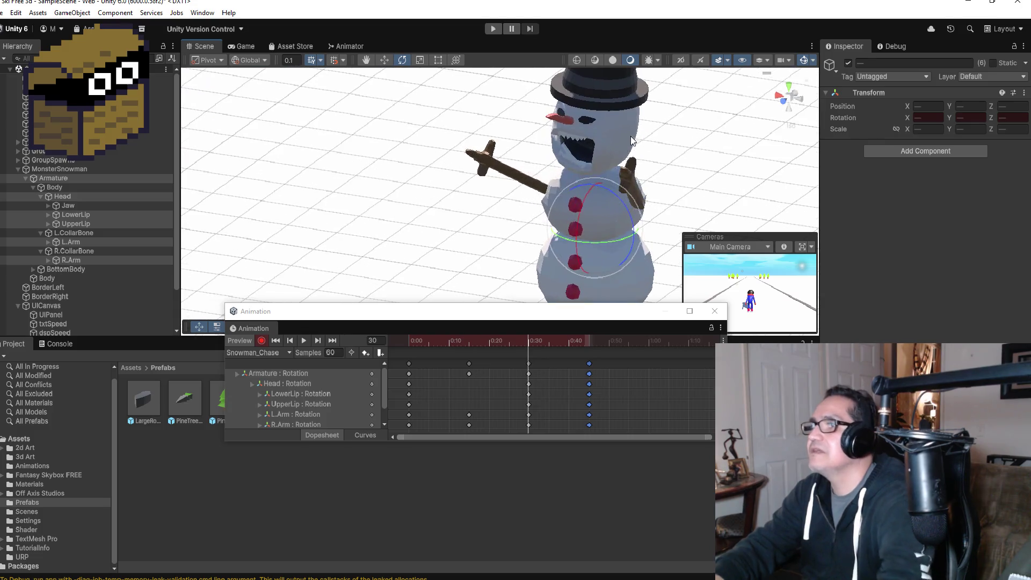
left_click(85, 219)
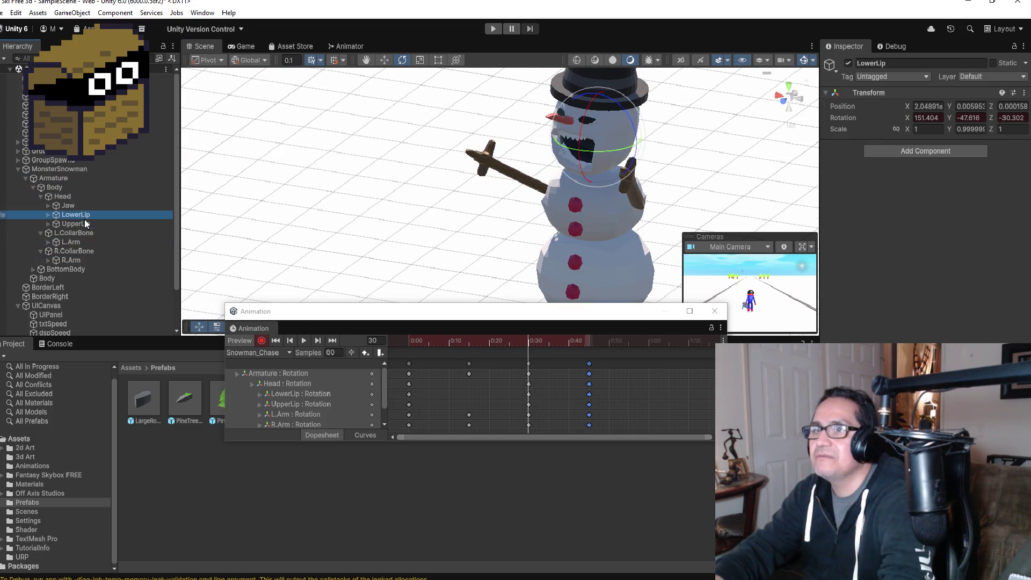
left_click_drag(603, 92, 643, 58)
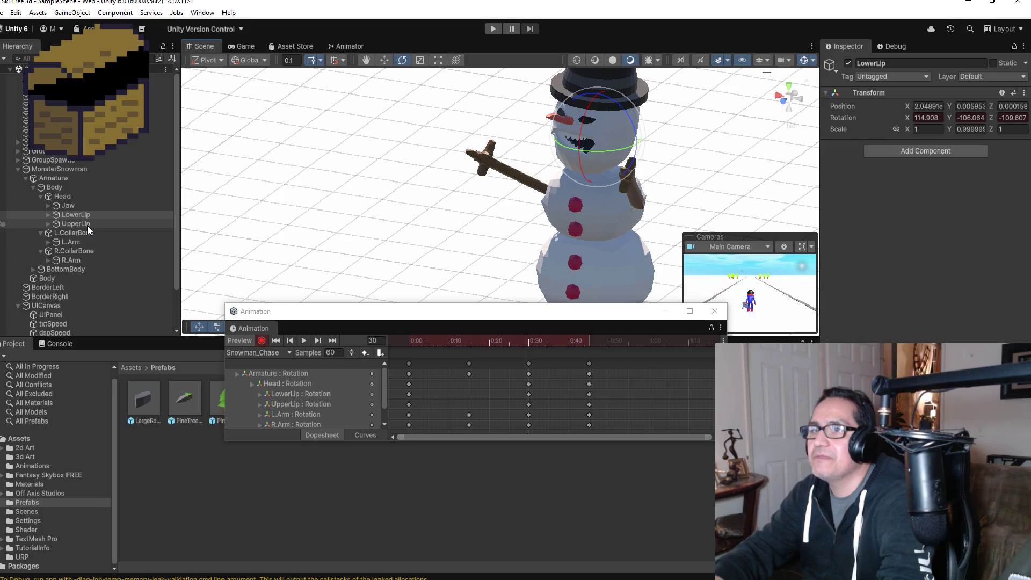
left_click_drag(613, 145, 698, 140)
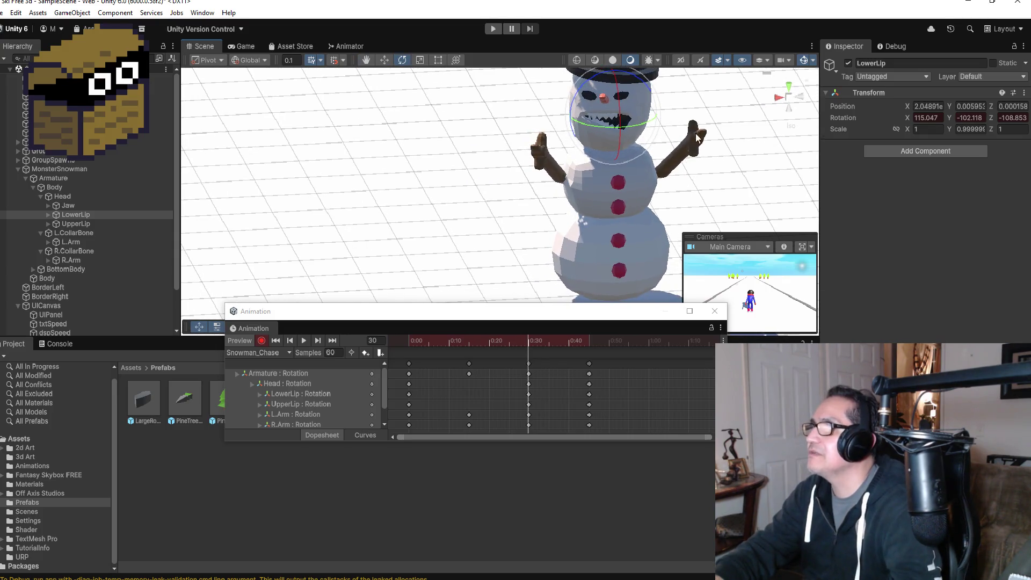
left_click_drag(620, 70, 602, 80)
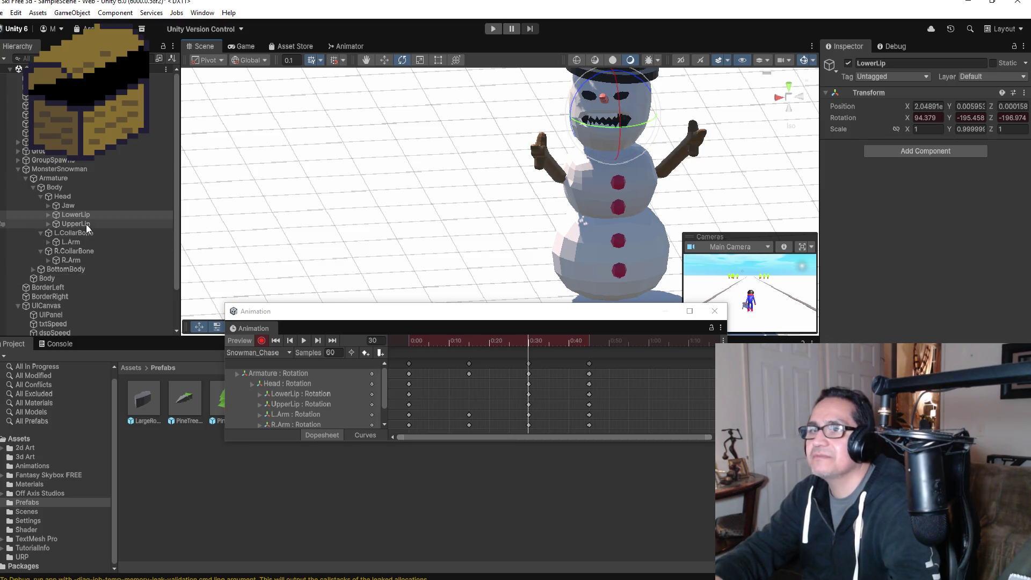
Tilt the UpperLip slightly, then stop recording and play the looping Snowman_Chase preview
left_click(86, 225)
left_click_drag(619, 97, 620, 106)
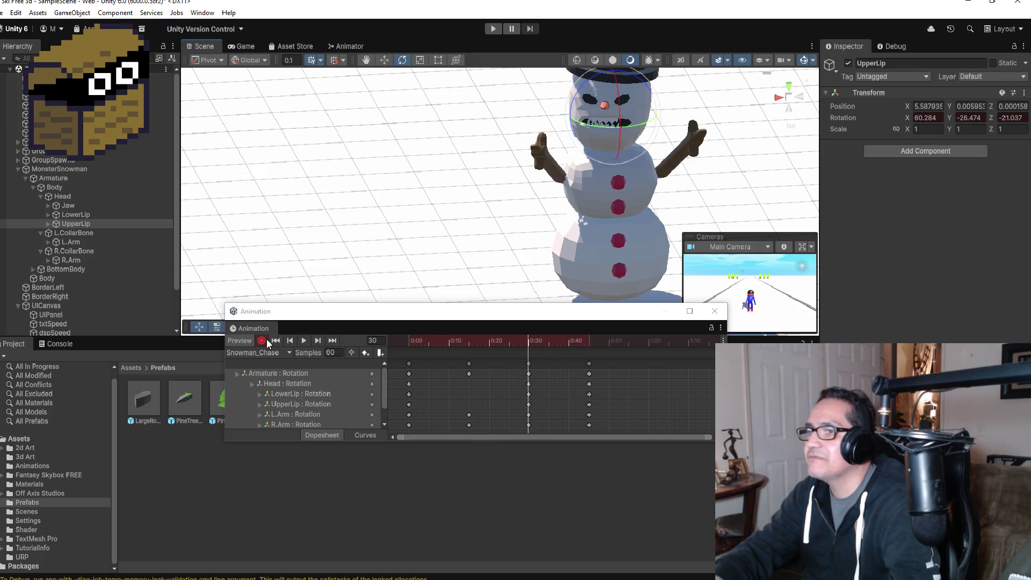
left_click(264, 340)
left_click(303, 342)
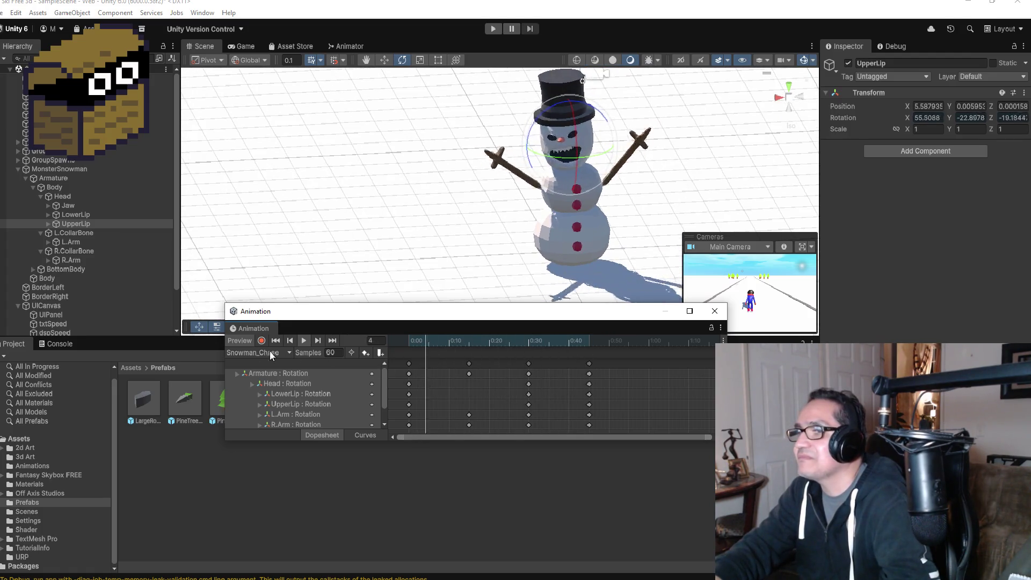
Close the Animation window and enter Play mode to test the snowman chasing the skier
left_click(714, 311)
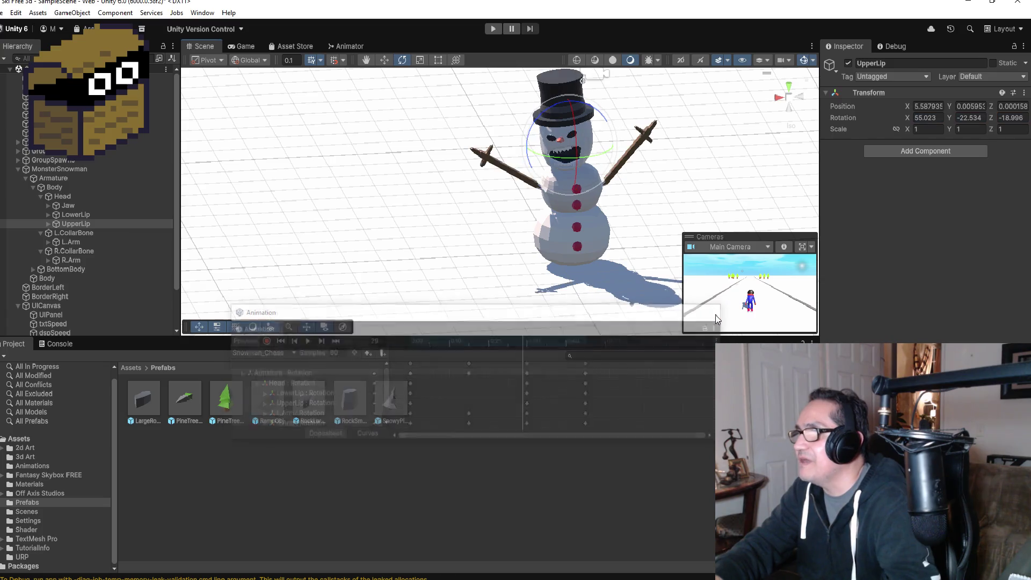
left_click(493, 30)
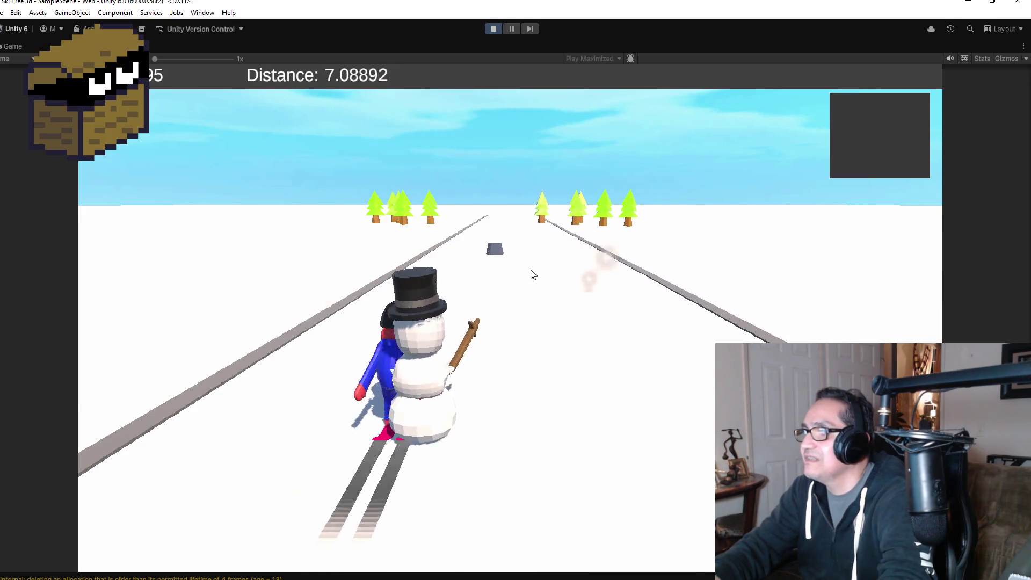
Exit Play mode after the chase test and collapse the MonsterSnowman hierarchy entry
left_click(491, 31)
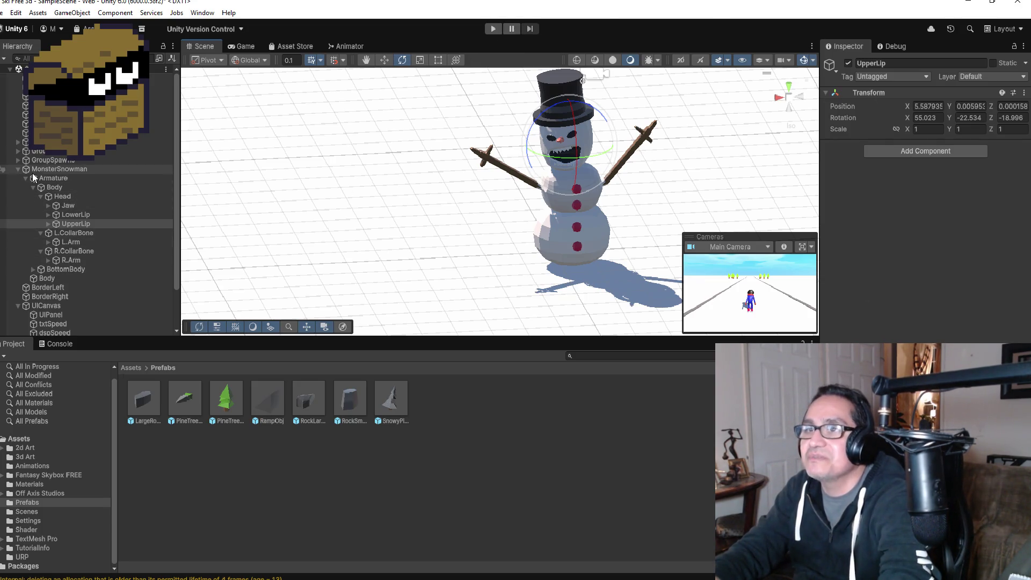
left_click(18, 170)
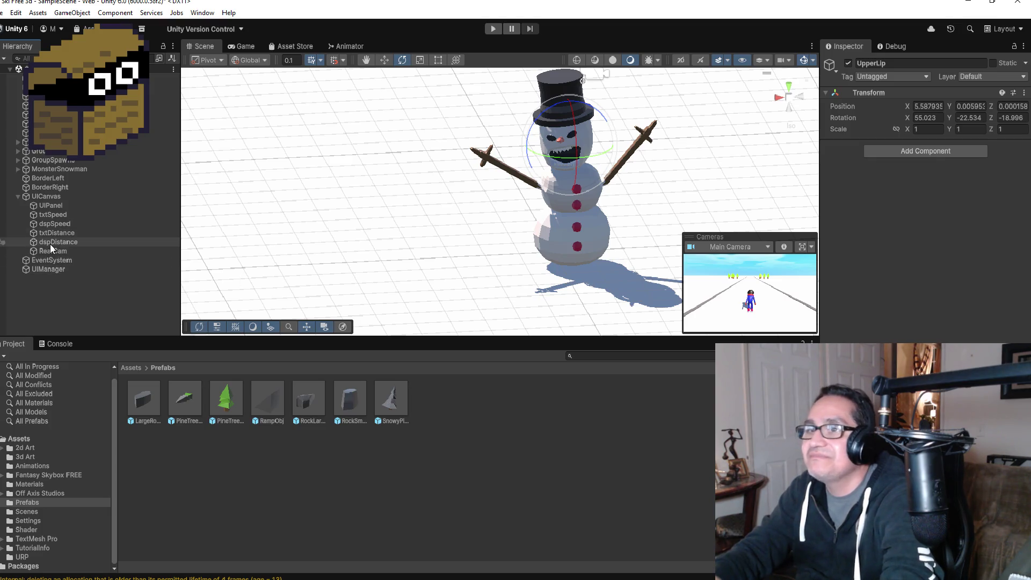
Select and frame RearCam from the back, then enlarge it to about 252 by 225
left_click(52, 224)
double_click(62, 251)
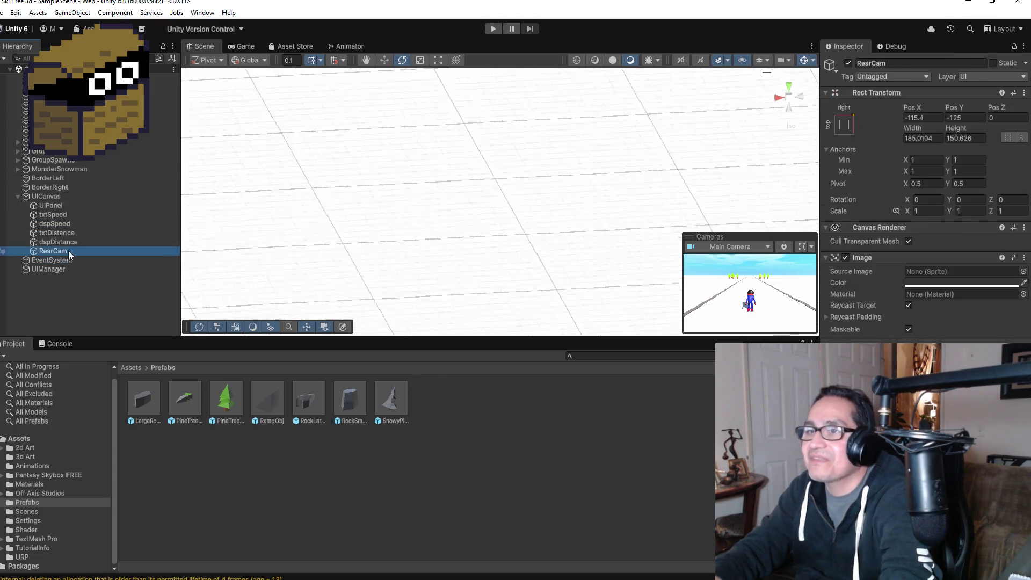
left_click(776, 96)
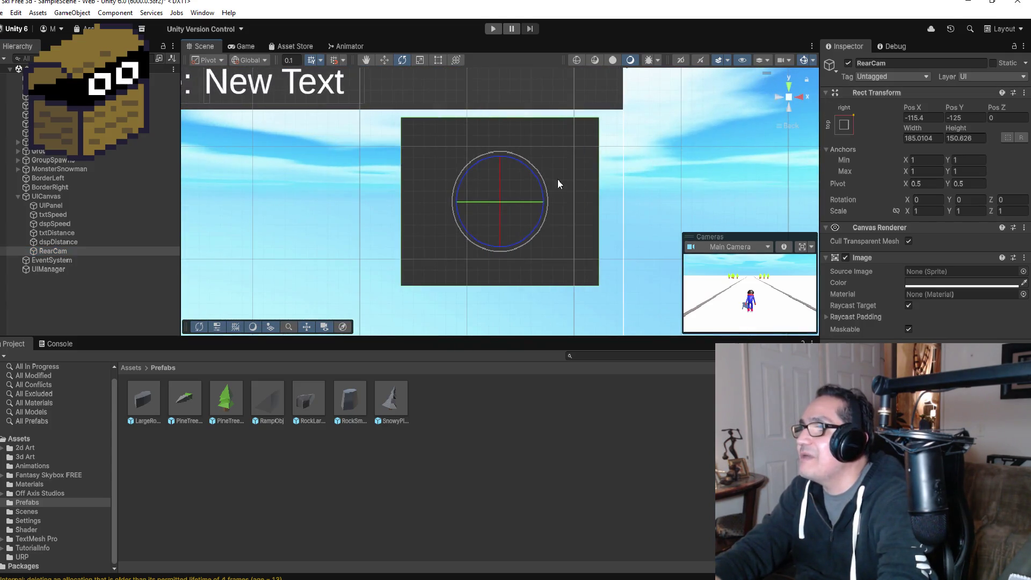
scroll(538, 200, "down", 2)
left_click(437, 60)
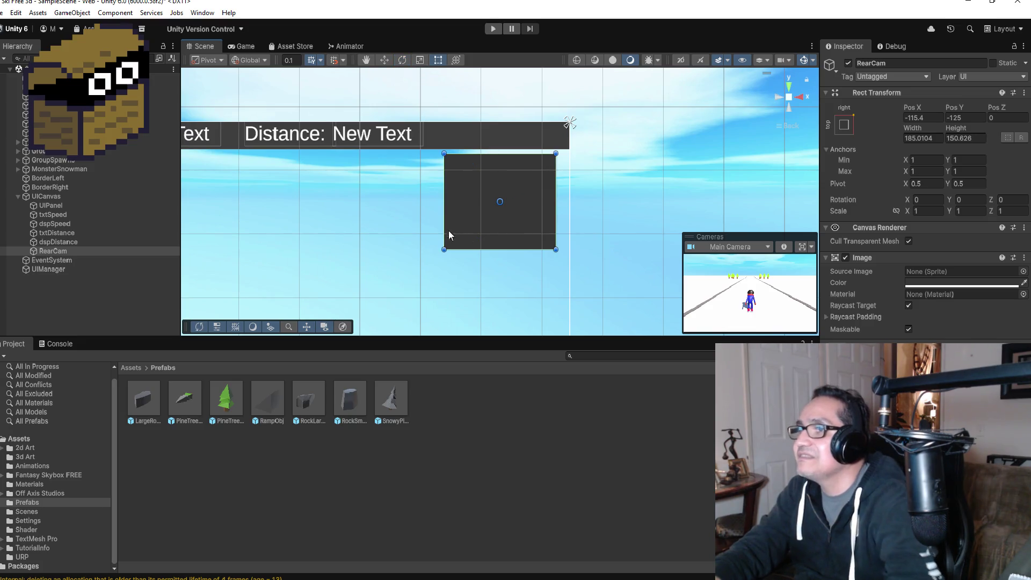
scroll(450, 227, "down", 1)
left_click_drag(453, 241, 439, 258)
Move the RearCam panel further left and lower it
left_click(384, 60)
left_click_drag(506, 181, 505, 176)
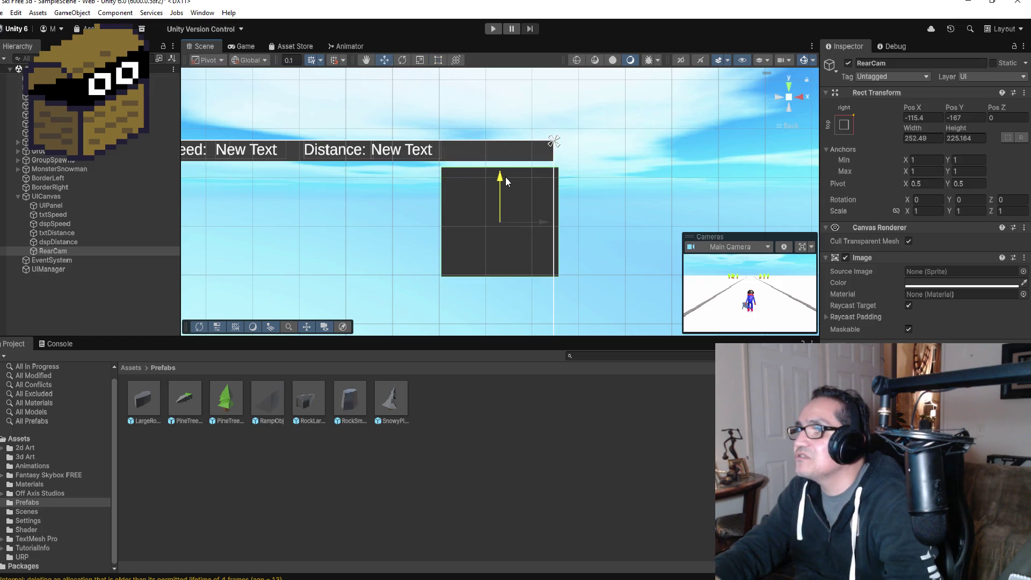
left_click_drag(544, 222, 530, 225)
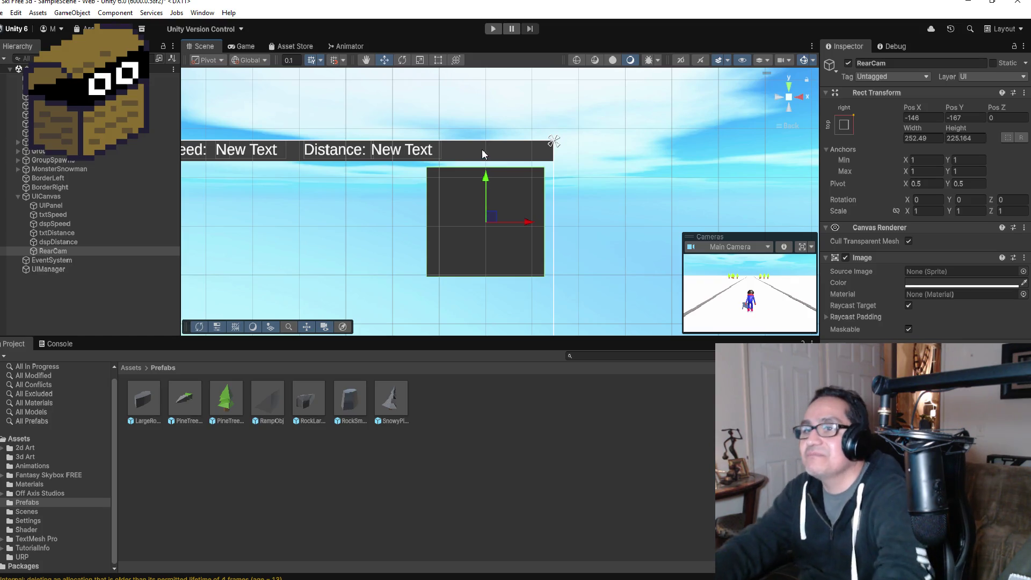
scroll(532, 221, "down", 2)
left_click_drag(532, 221, 522, 219)
left_click_drag(478, 177, 478, 197)
Enlarge RearCam to about 308 by 272 and nudge it slightly left and up
left_click(439, 59)
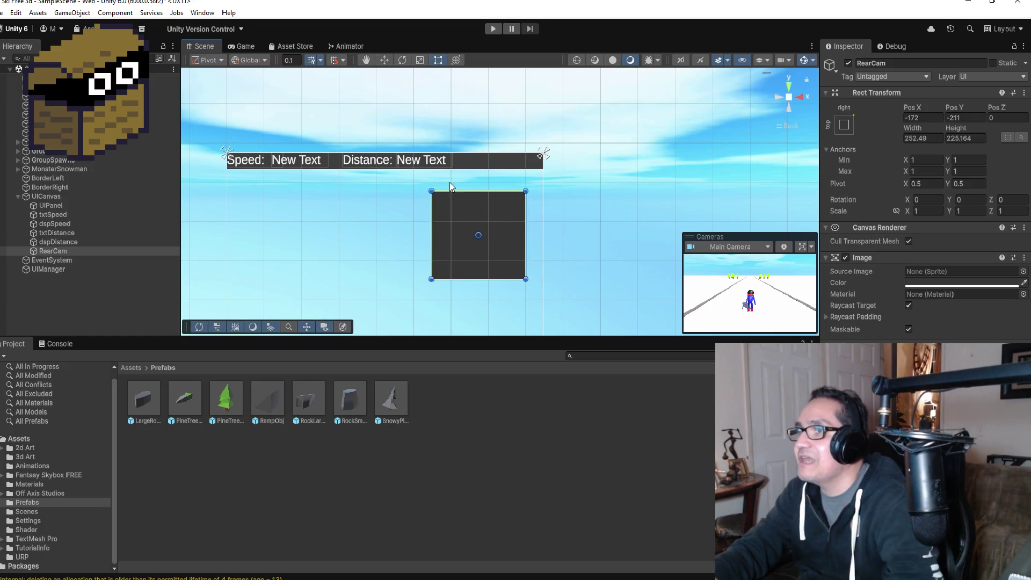
left_click_drag(431, 191, 421, 183)
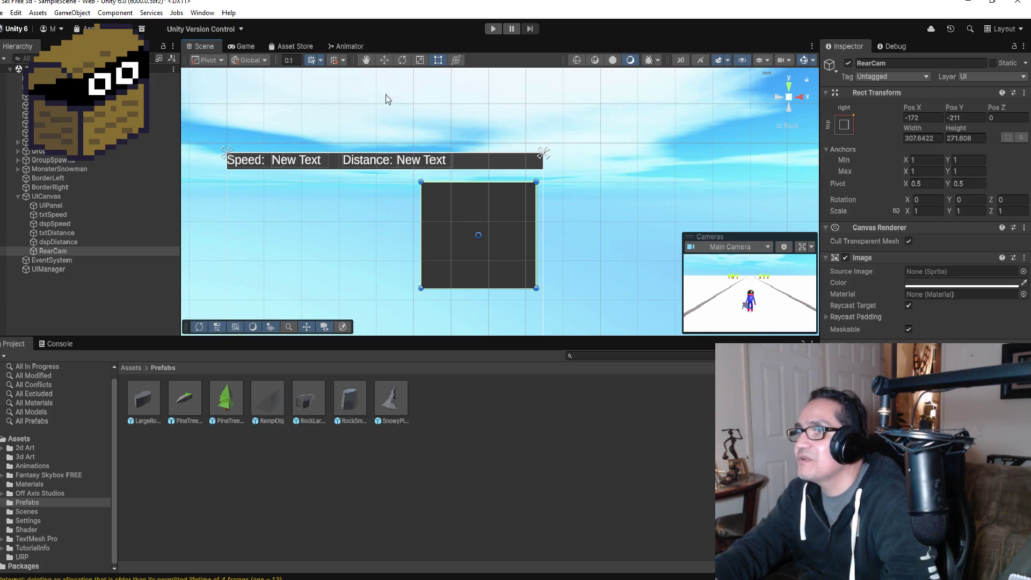
left_click(387, 62)
left_click_drag(522, 232, 519, 233)
left_click_drag(476, 193, 475, 191)
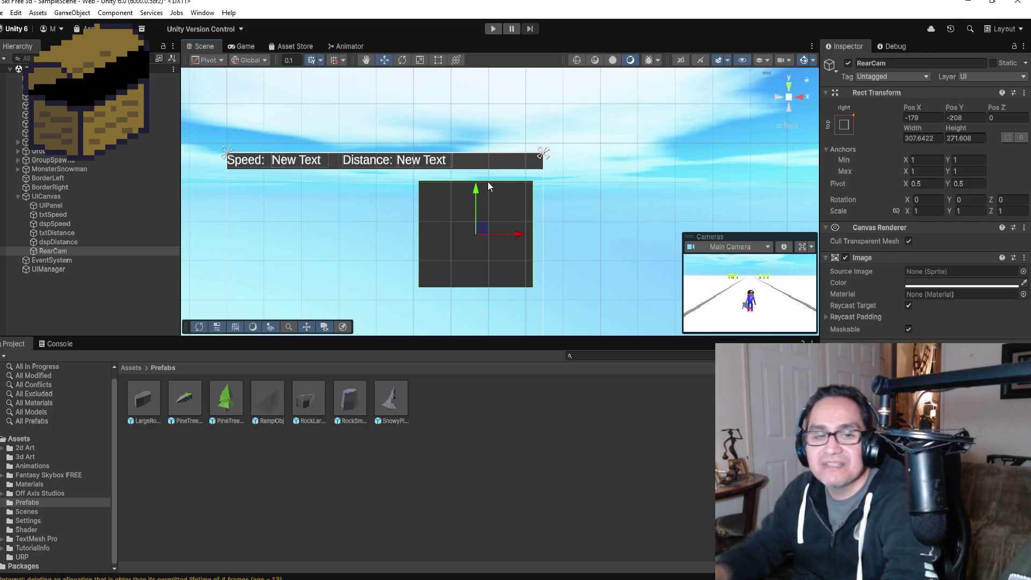
Collapse UICanvas, inspect several Hierarchy objects, then bring up Snowman.cs in Visual Studio
left_click(17, 196)
left_click(48, 96)
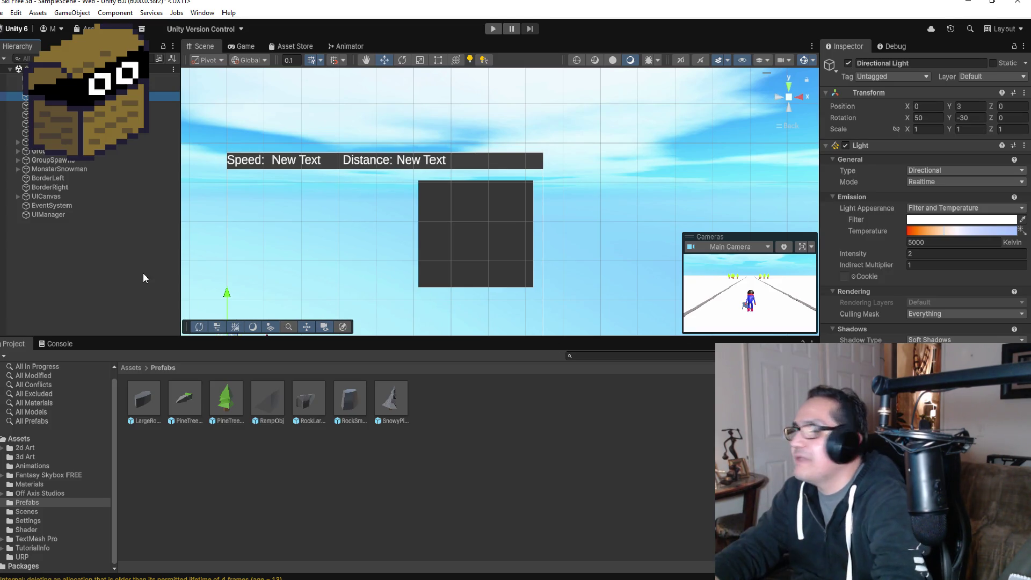
left_click(99, 237)
left_click(53, 206)
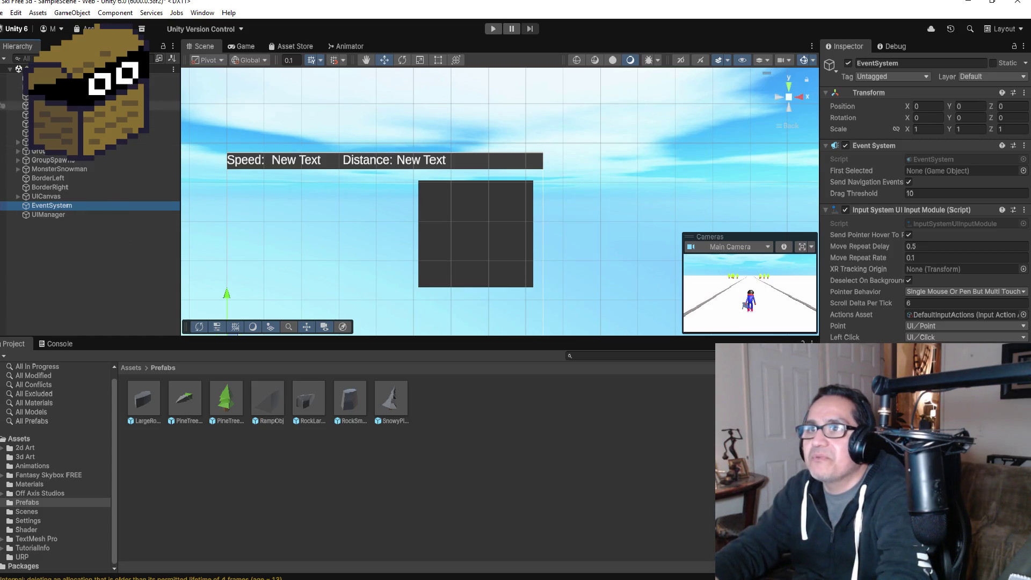
left_click(60, 142)
left_click(51, 160)
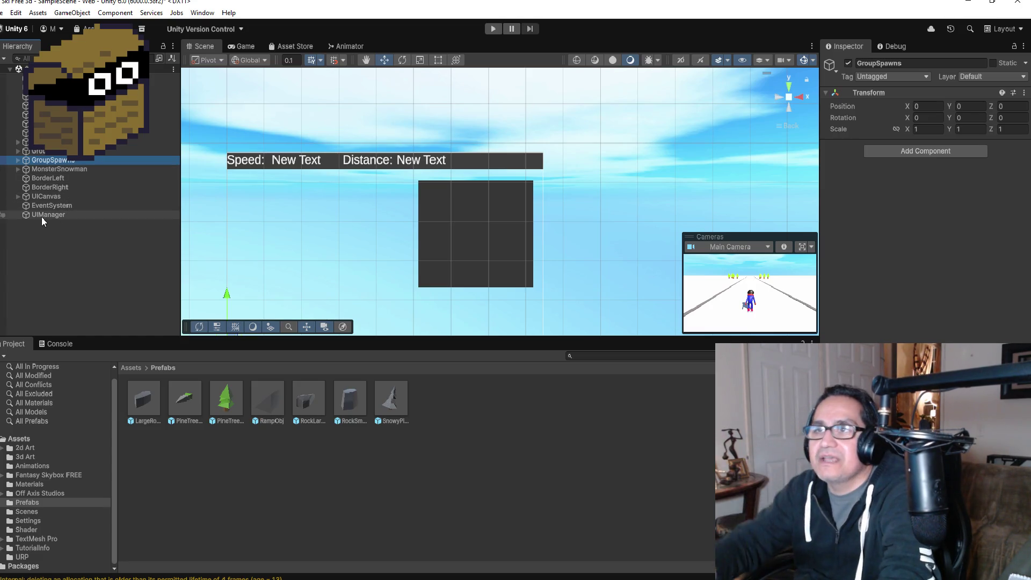
left_click(226, 532)
scroll(509, 301, "down", 1)
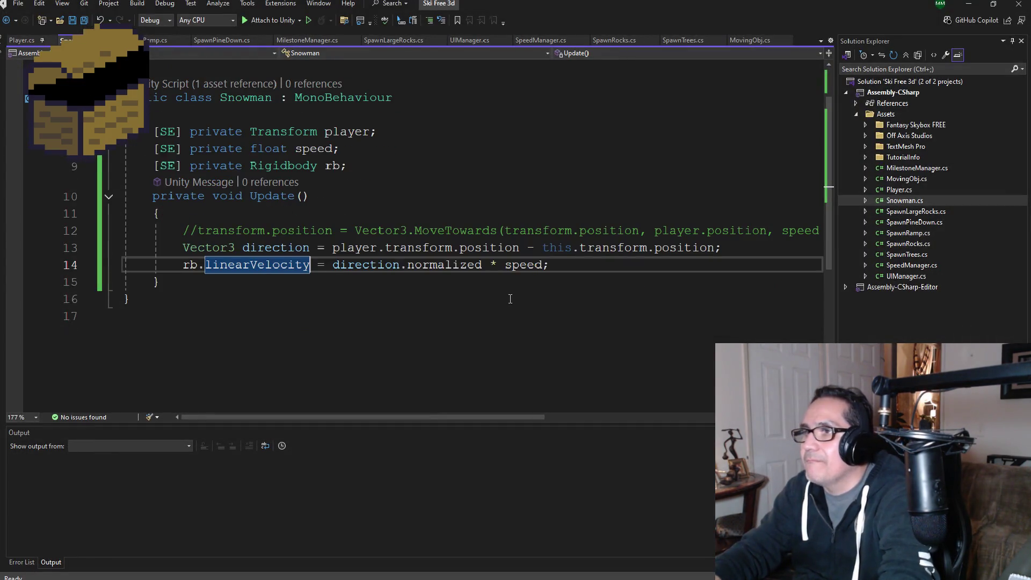
Start a field declaration below the rb field, then erase it and its empty line
left_click(594, 268)
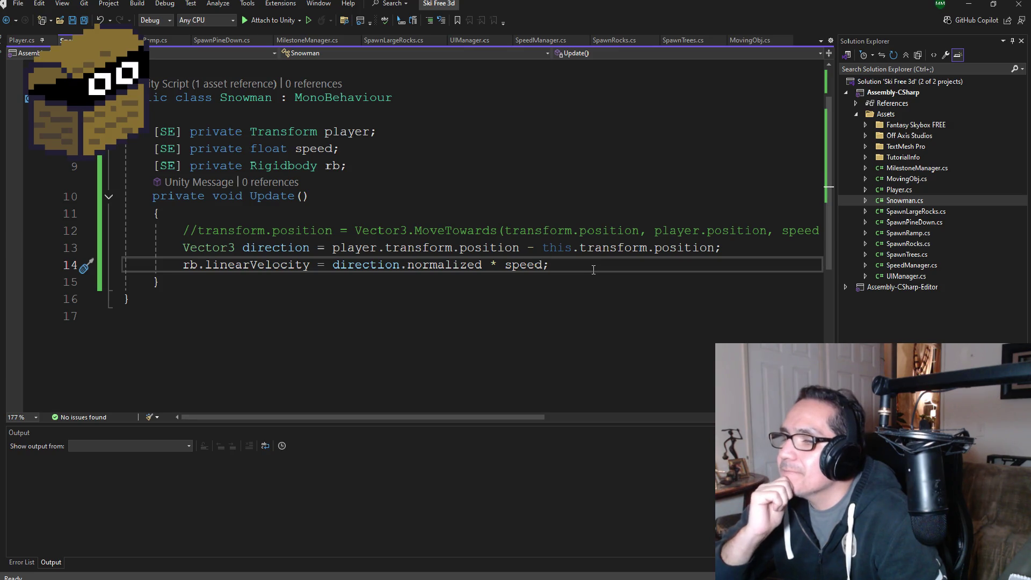
left_click(380, 167)
key("Return")
type("[SE] privat")
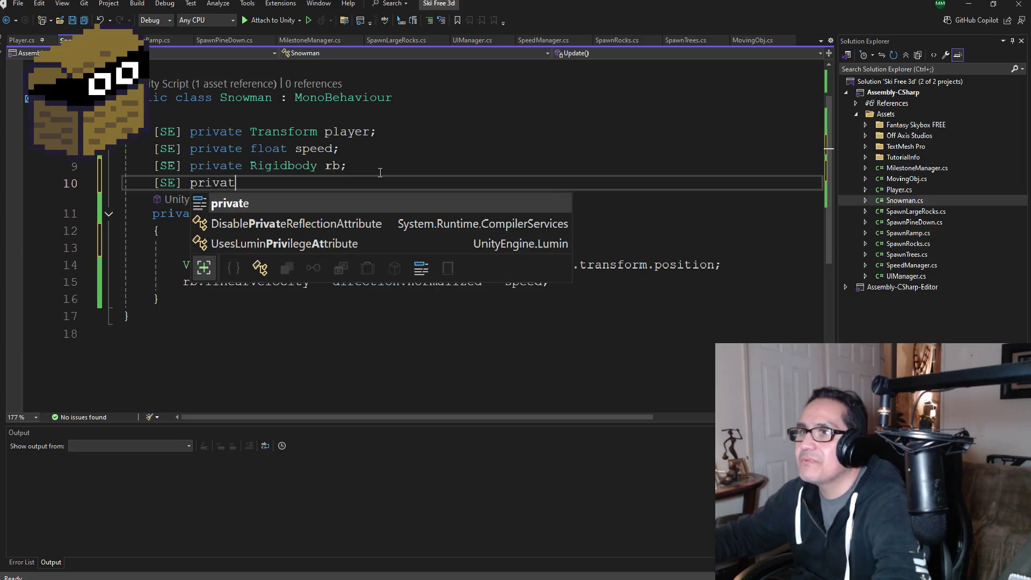
key("BackSpace")
key("BackSpace")
key("BackSpace")
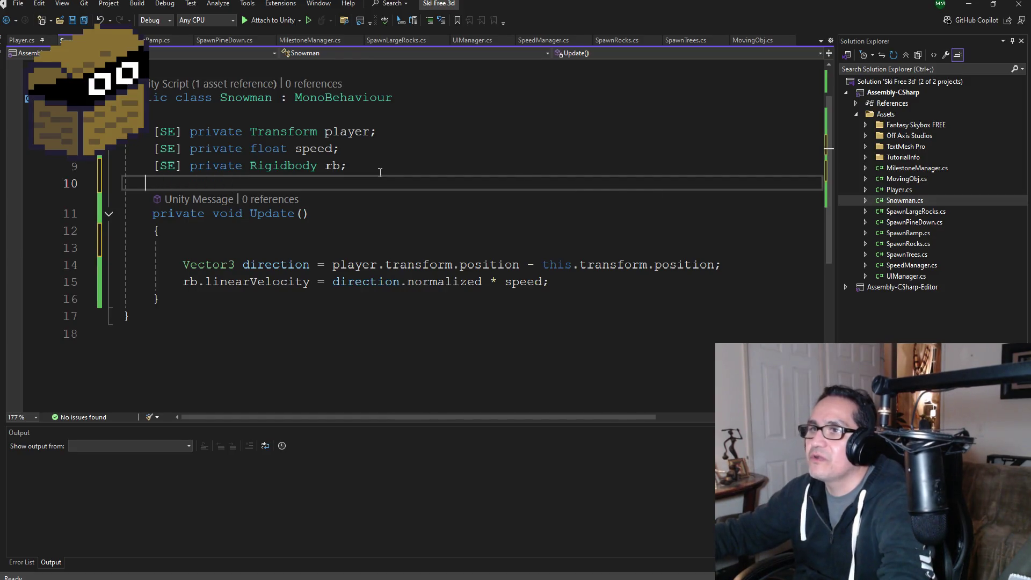
key("BackSpace")
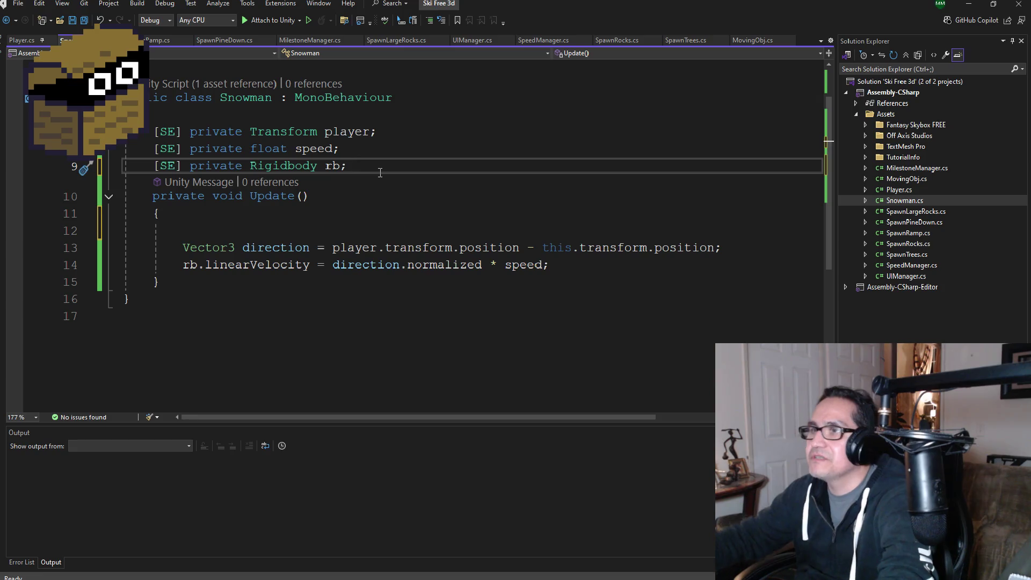
Add '[SE] private Transform HidePos;' on a new line after the player field
left_click(399, 133)
key("Return")
type("[SE]")
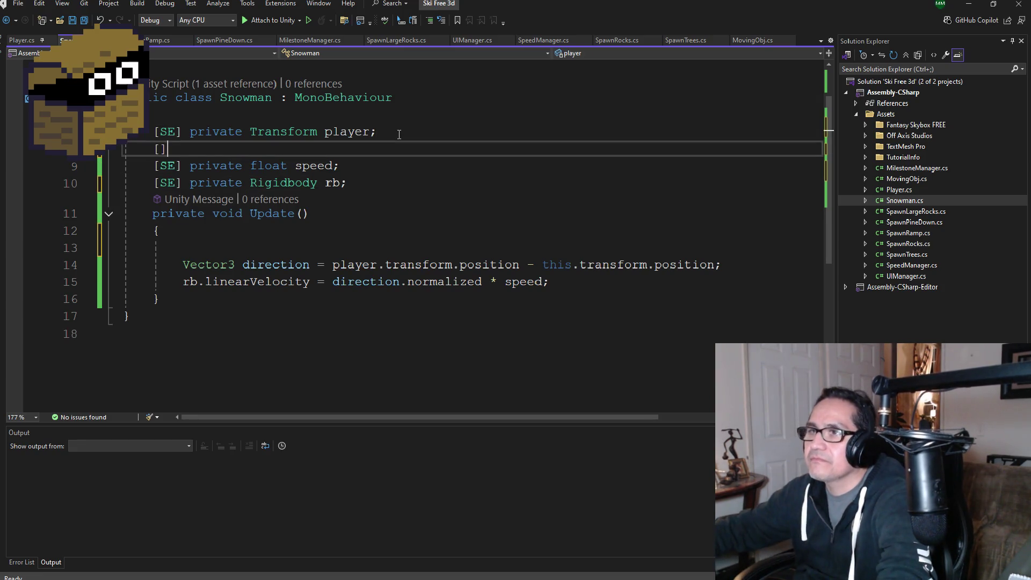
type(" private trans")
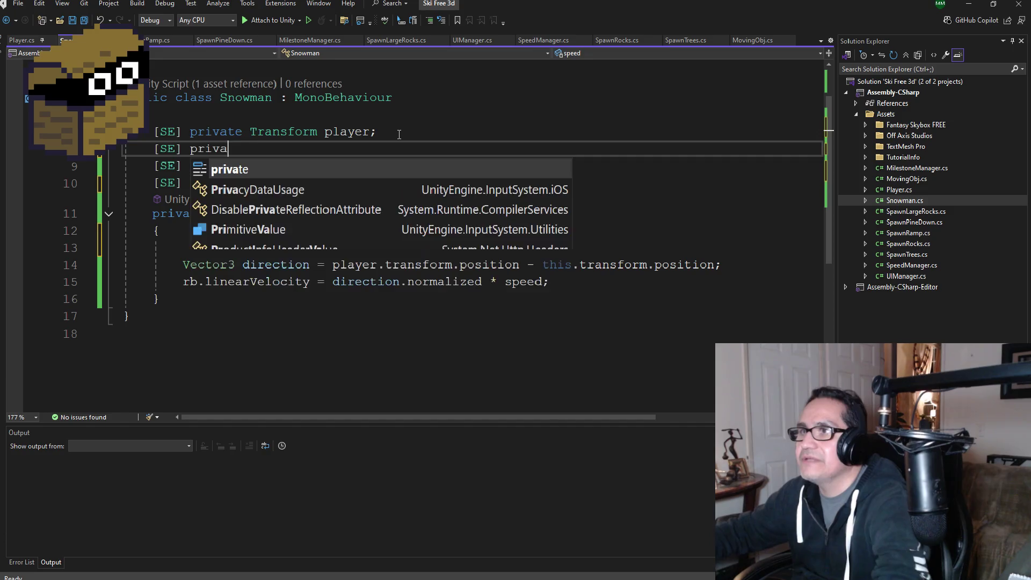
key("Tab")
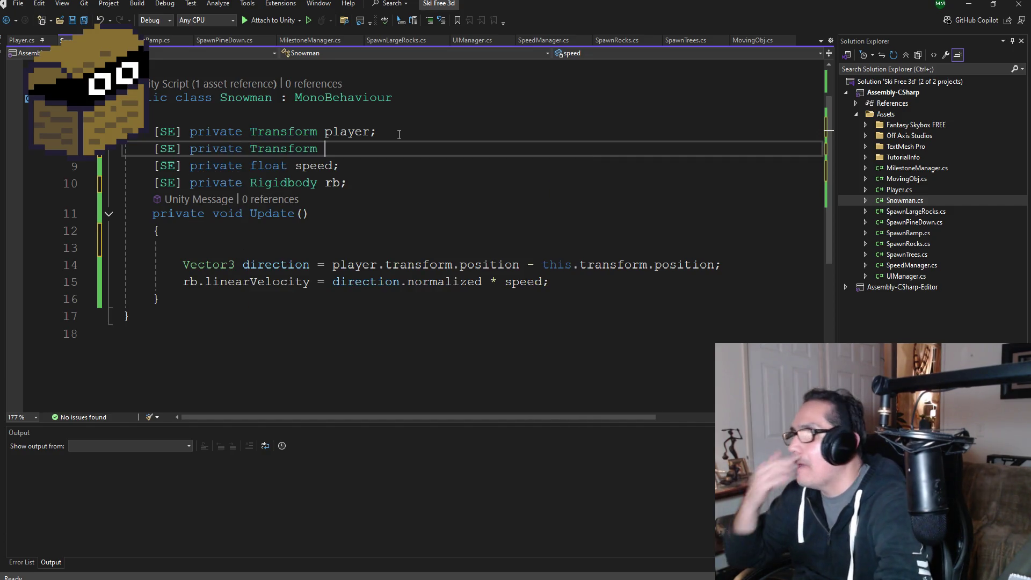
type("Hid")
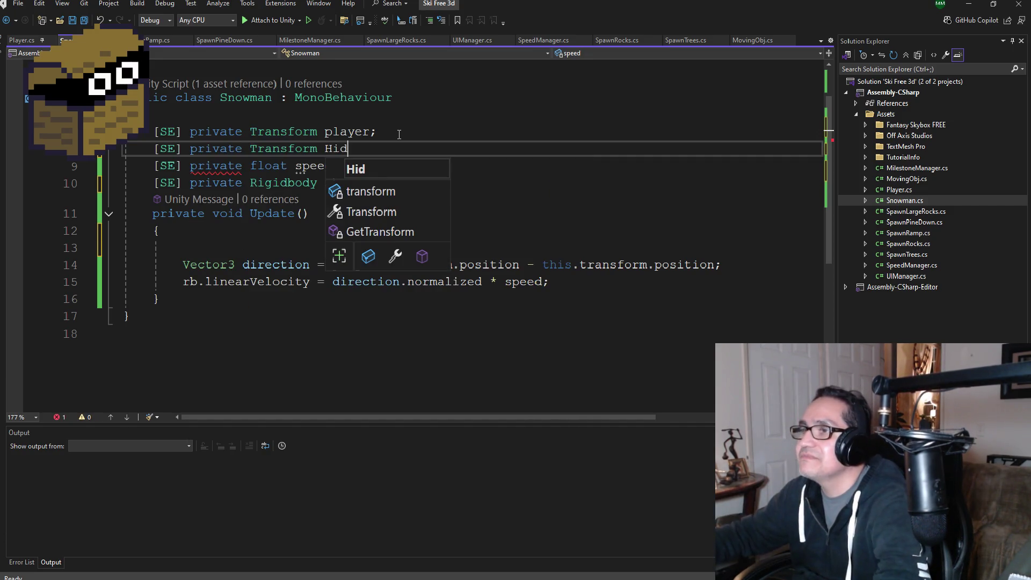
type("ePos;")
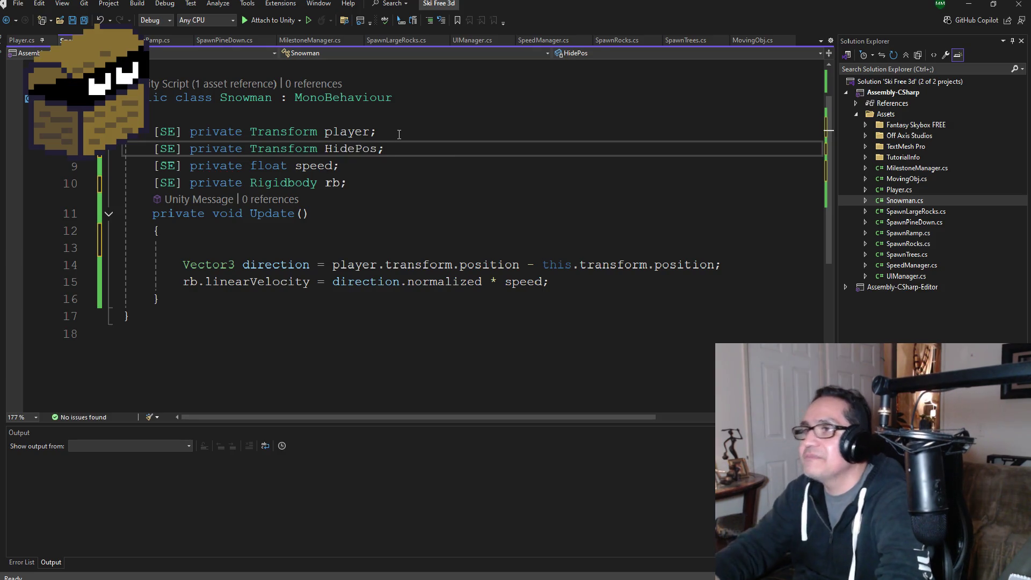
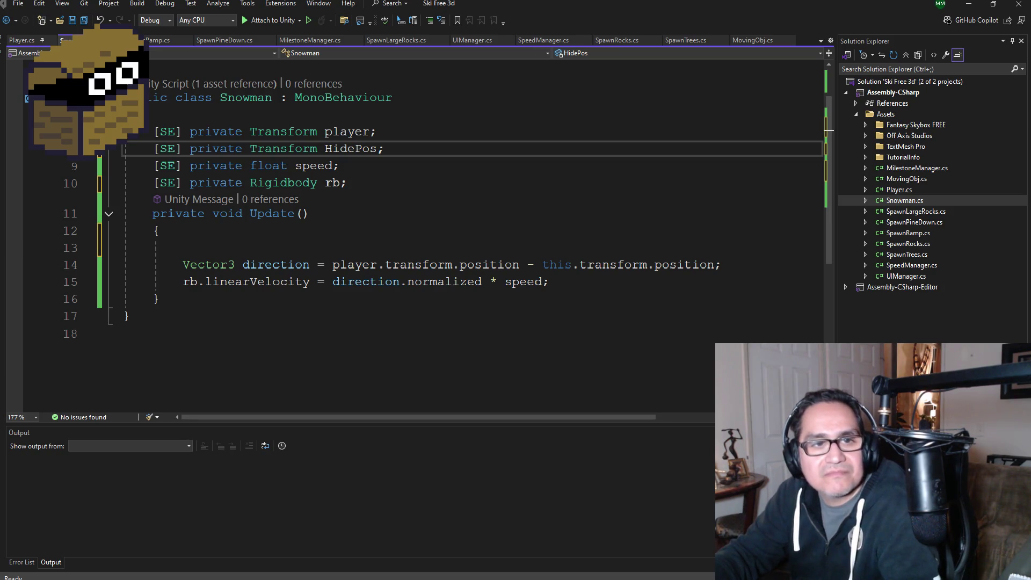
Save Snowman.cs with its player, HidePos, speed and rb field declarations as written
left_click(361, 182)
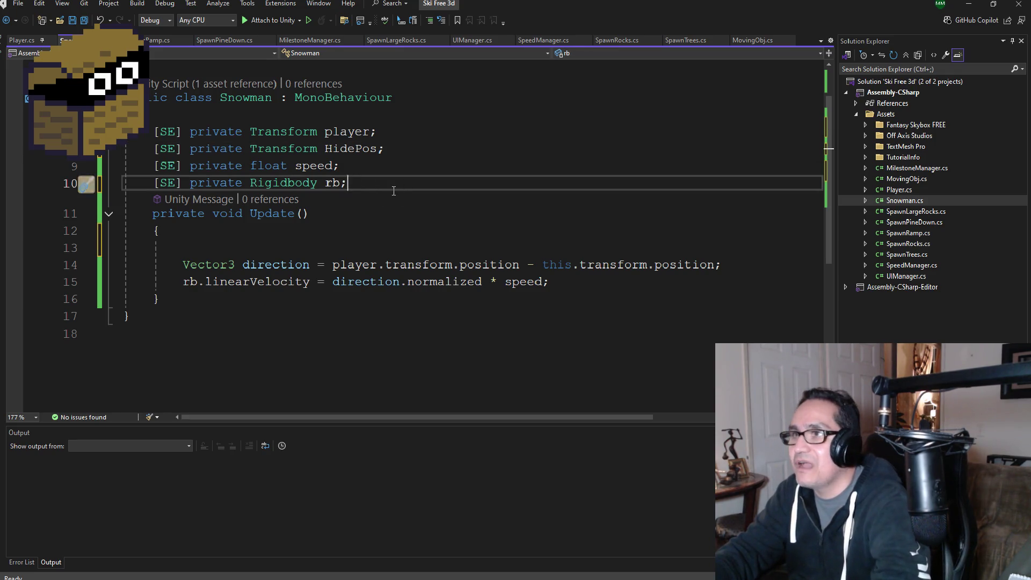
scroll(392, 194, "up", 1)
left_click(408, 200)
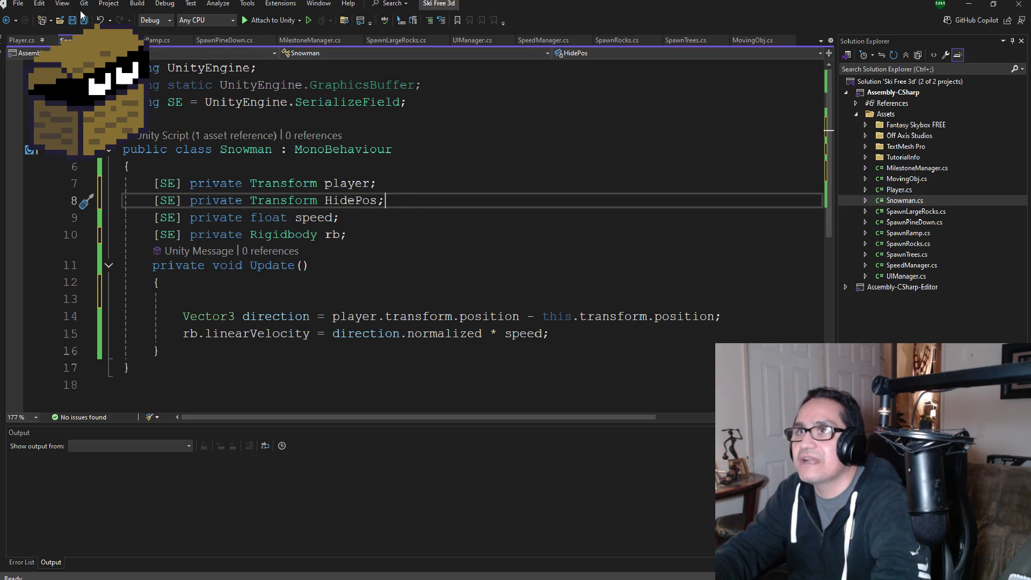
key("ctrl+s")
left_click(583, 338)
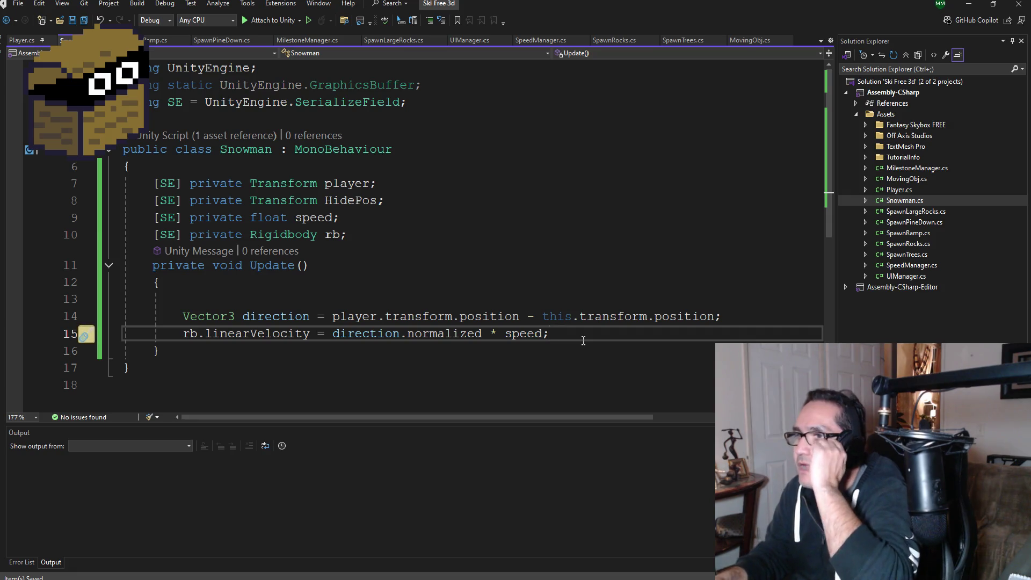
key("Up")
key("Up")
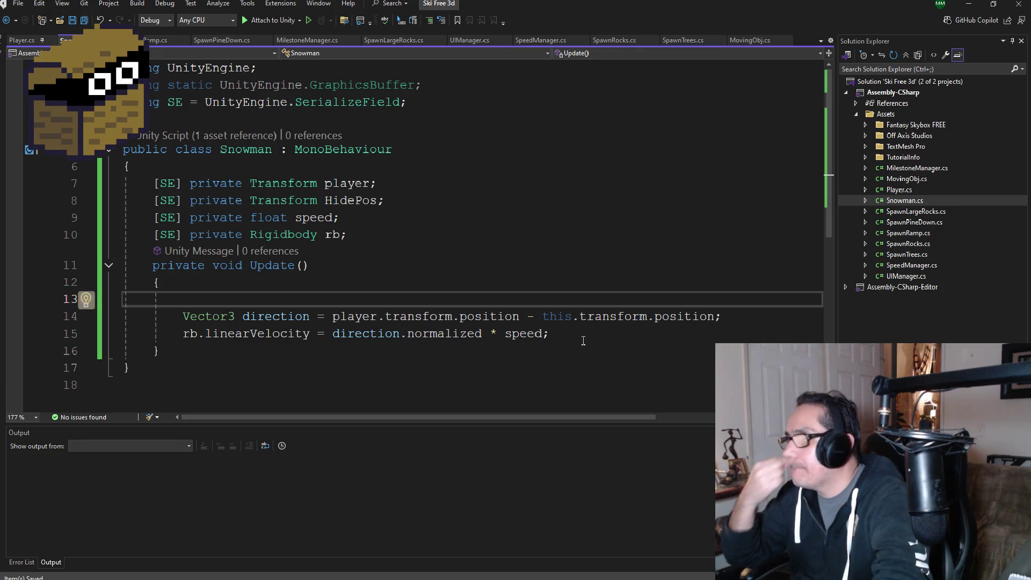
left_click(382, 208)
Add a 'private float timer;' field below the rb field
left_click(371, 236)
key("Return")
type("private ")
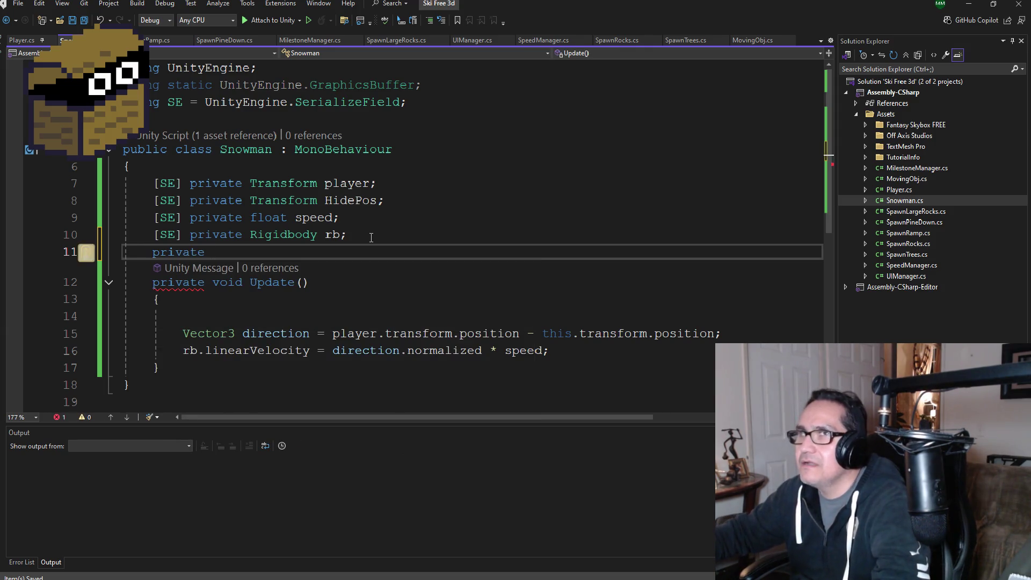
type("float timer;")
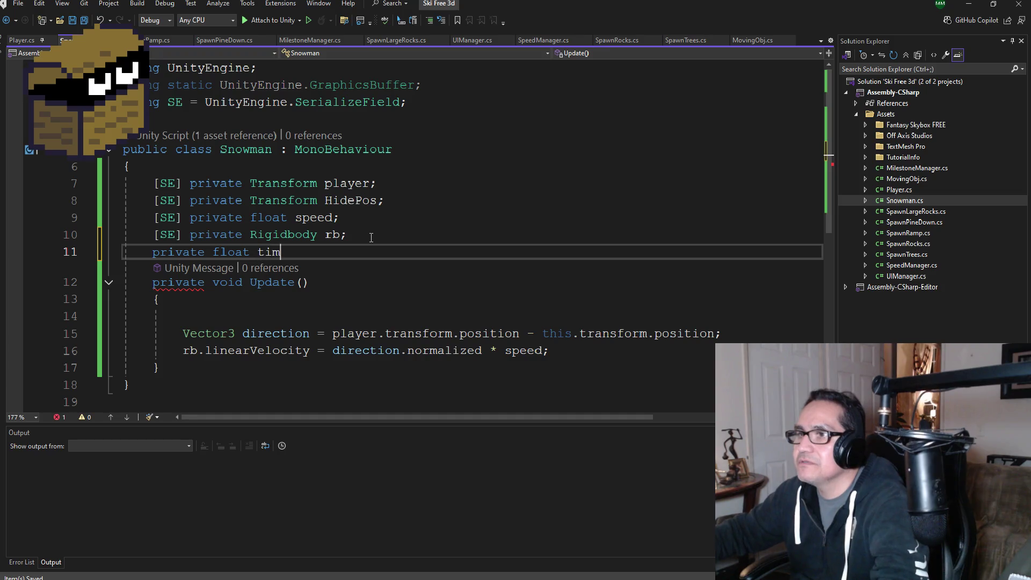
Add a Start() method that sets timer = 5f, and save the script
key("Return")
key("Return")
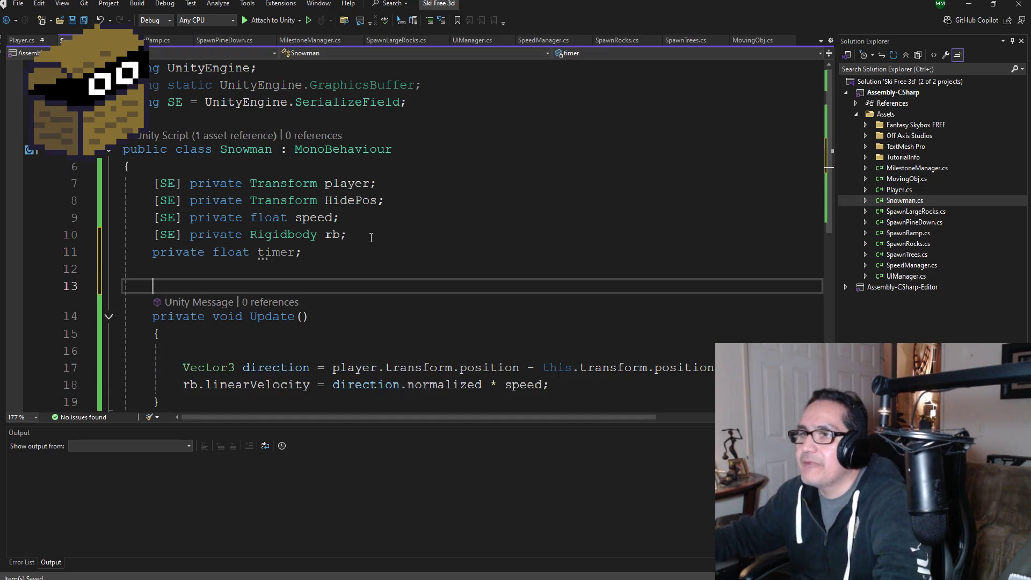
type("void Star")
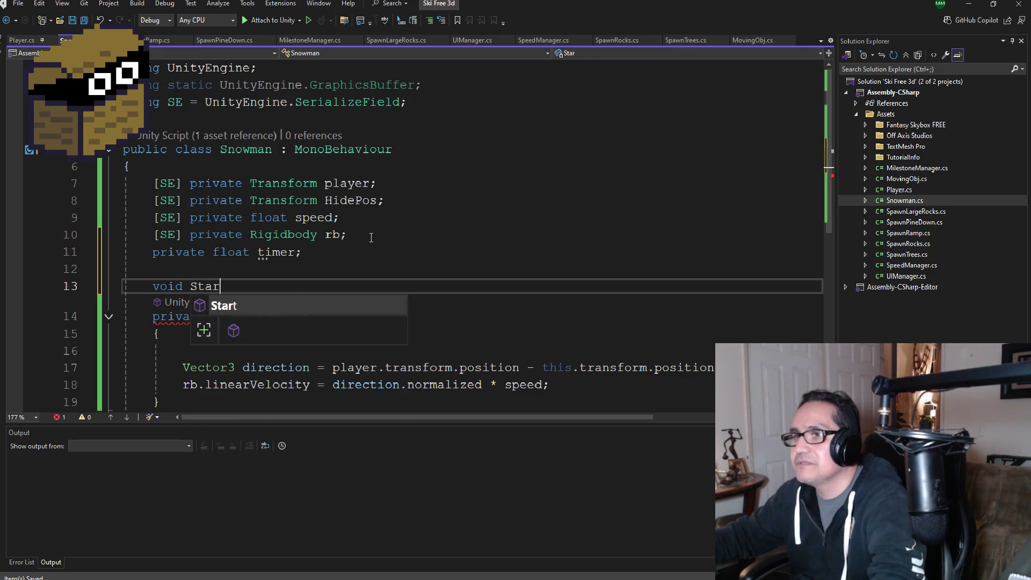
key("Tab")
type("timer = ")
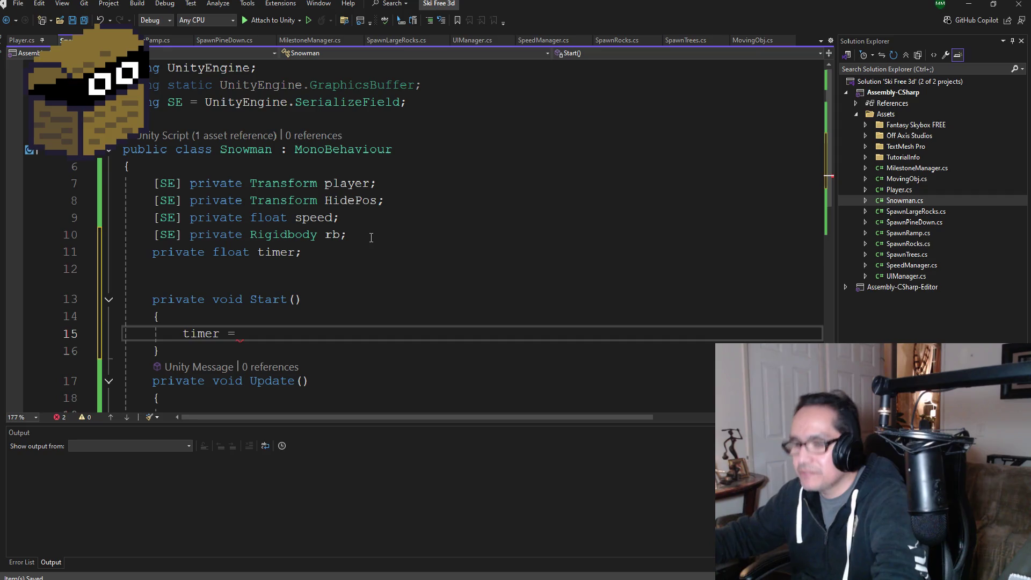
type("5f;")
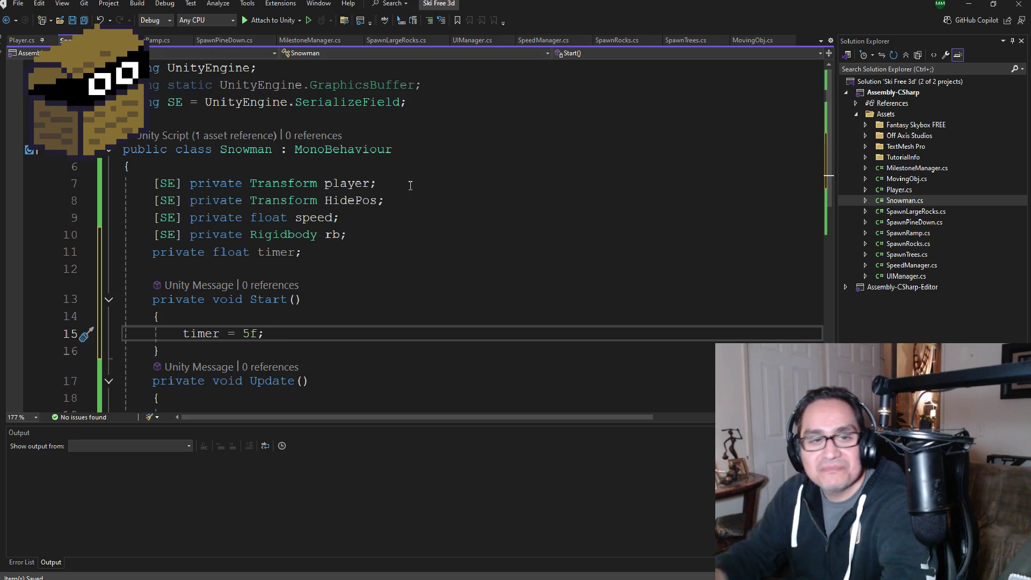
key("ctrl+s")
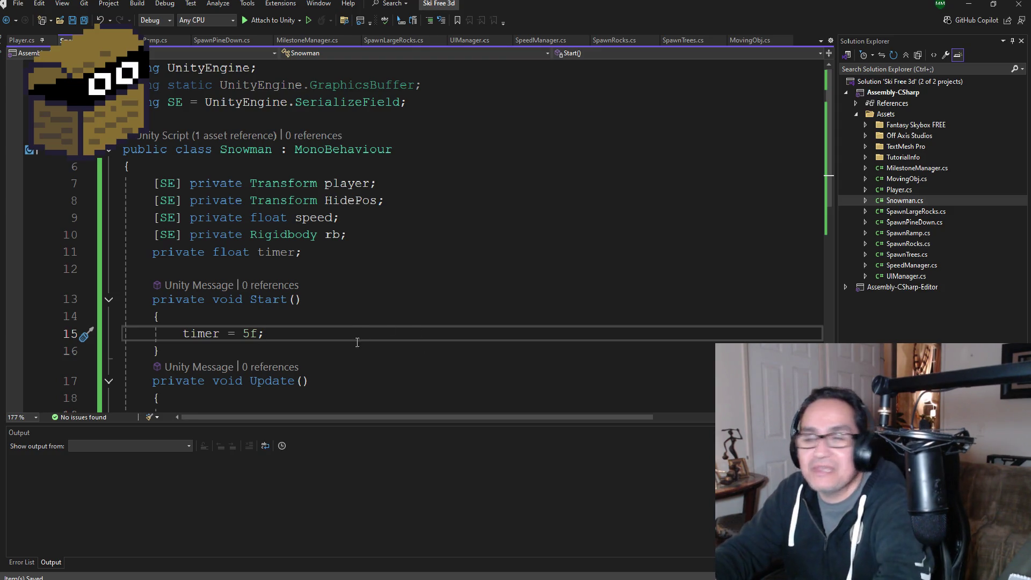
Add an empty if(timer <= 0) block at the top of Update
scroll(343, 342, "down", 2)
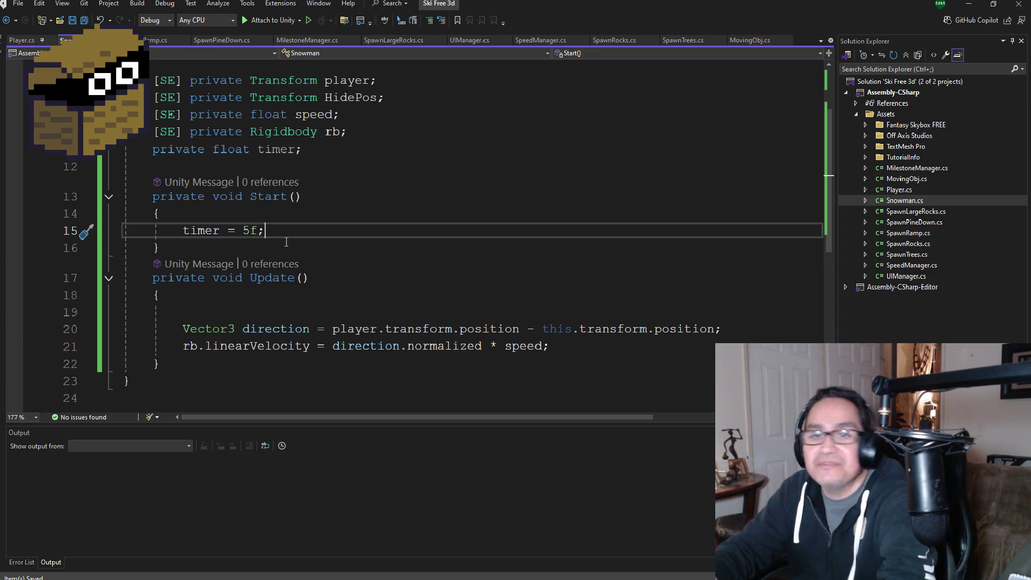
scroll(280, 250, "down", 2)
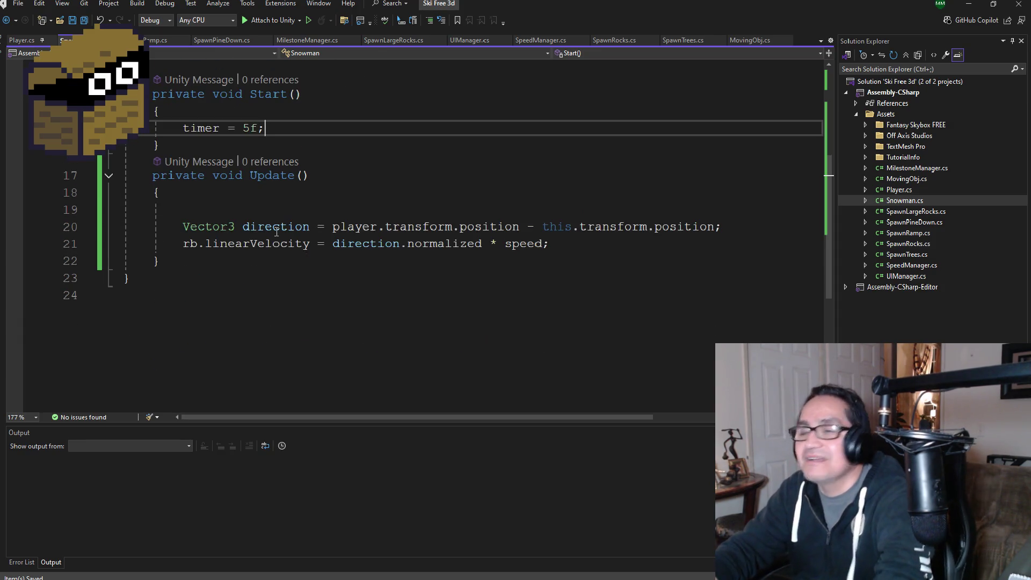
scroll(274, 226, "up", 4)
scroll(258, 257, "down", 2)
left_click(238, 303)
left_click(264, 314)
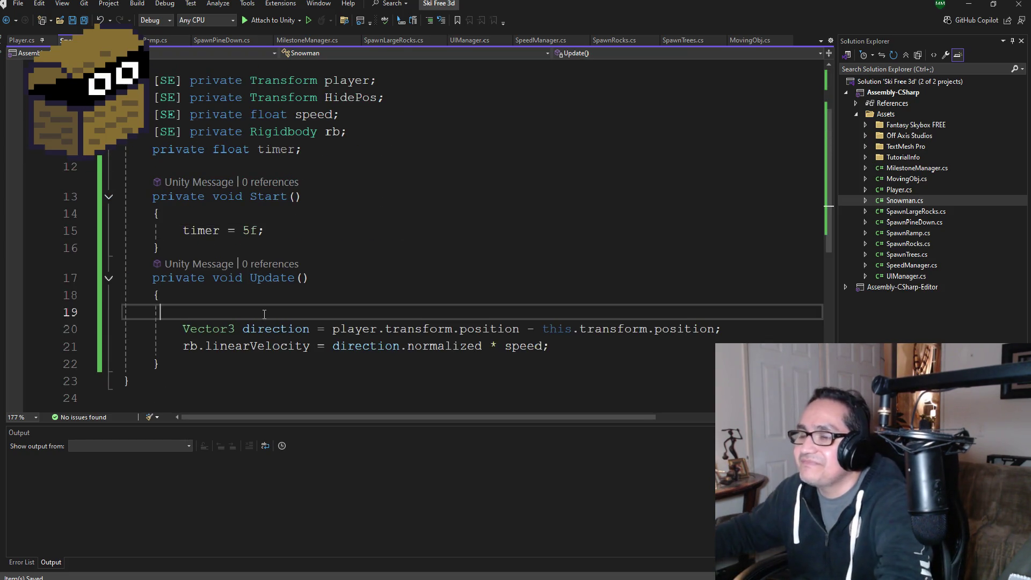
type("if(")
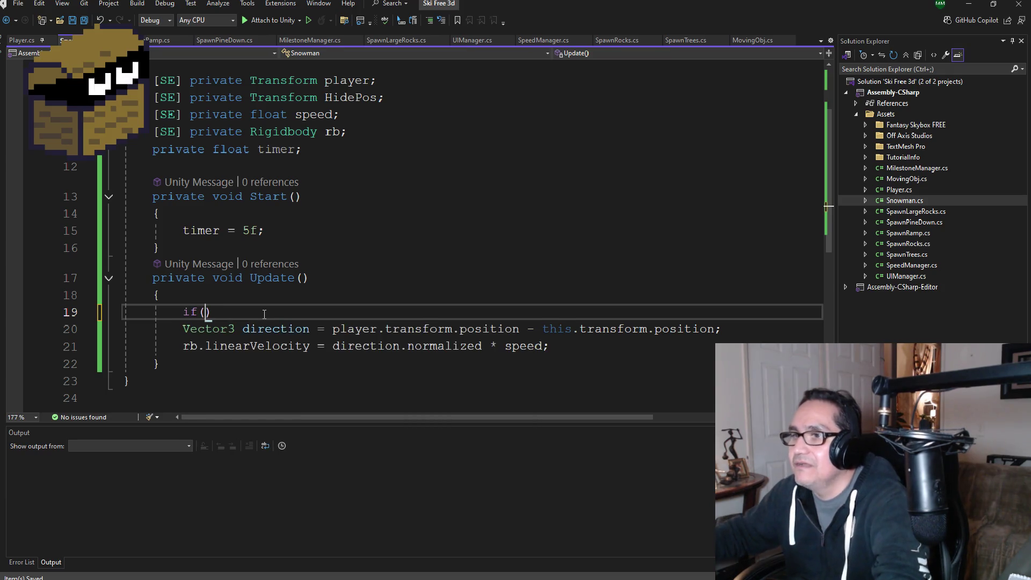
type("timer")
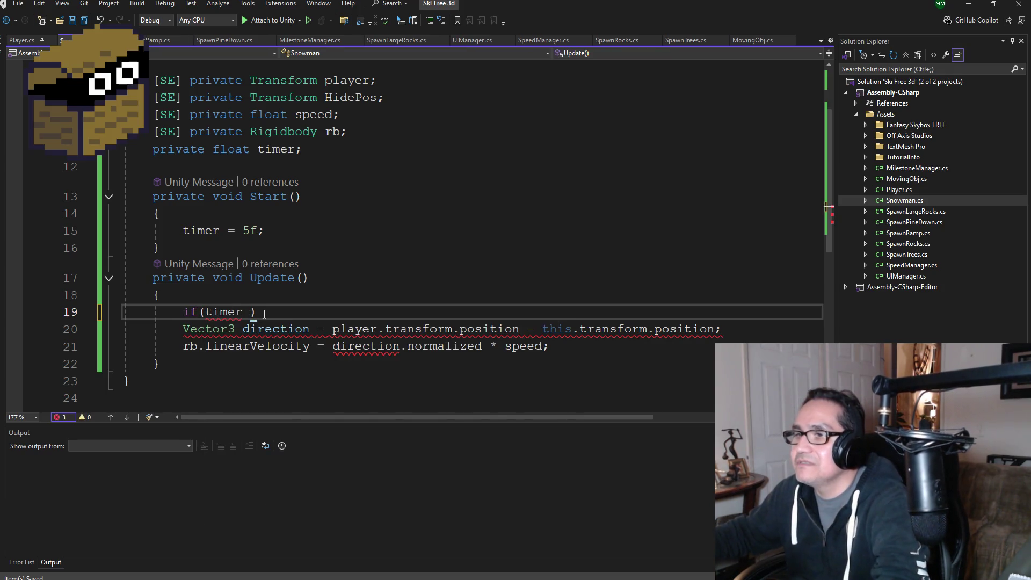
key("BackSpace")
key("BackSpace")
type("<= 0)")
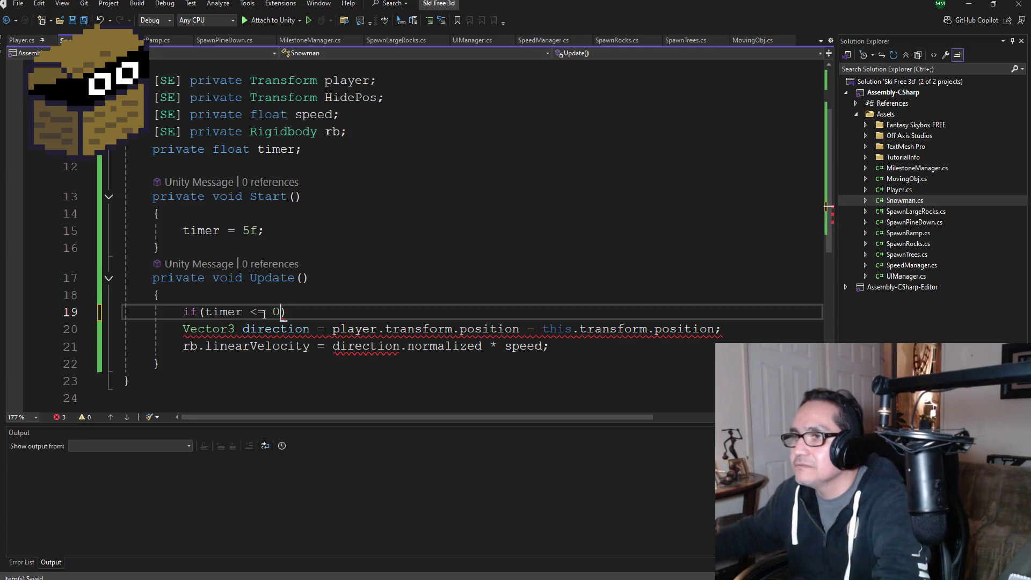
key("Return")
type("{")
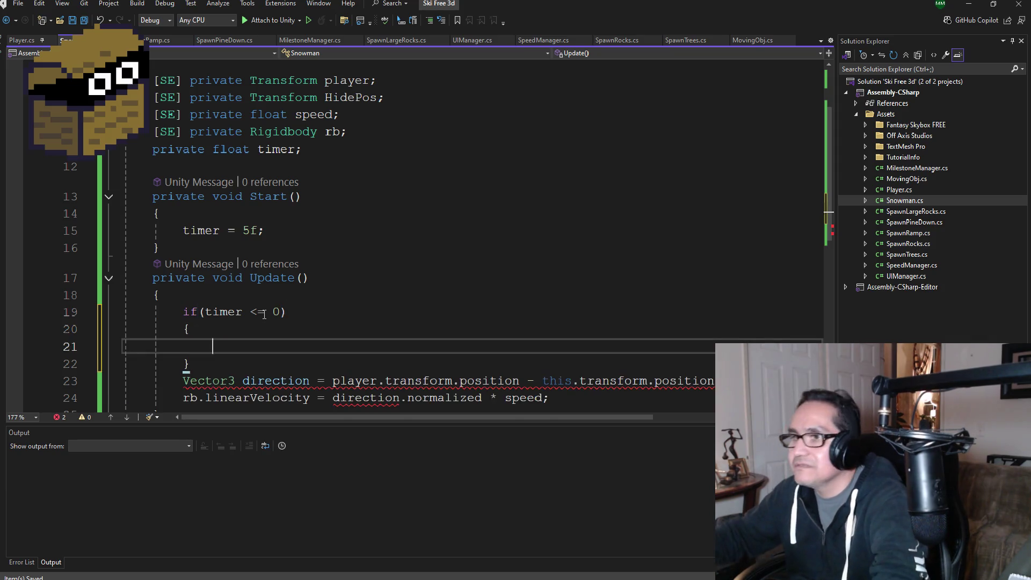
key("Return")
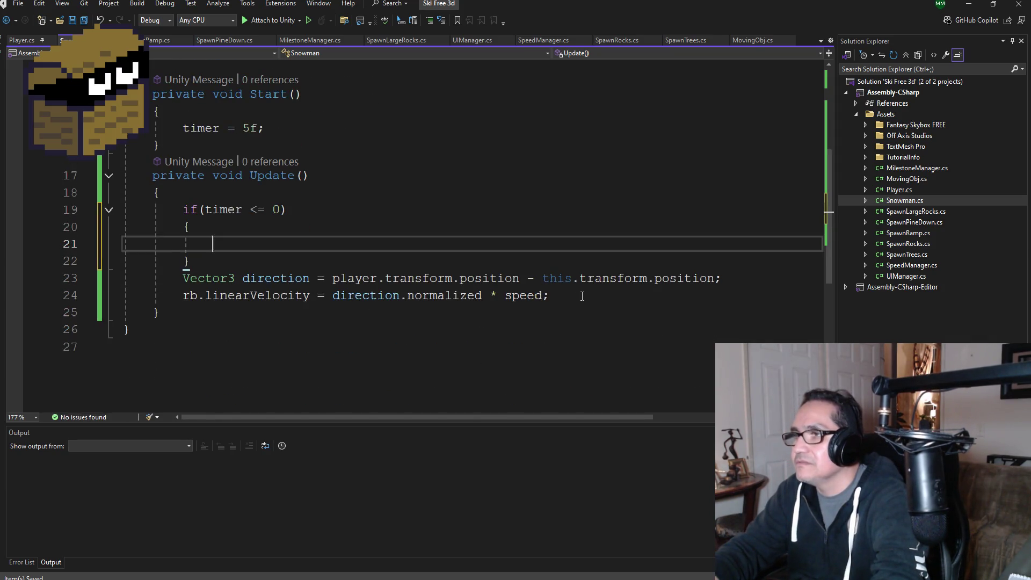
Add an empty else block right after the if block
left_click_drag(571, 296, 123, 277)
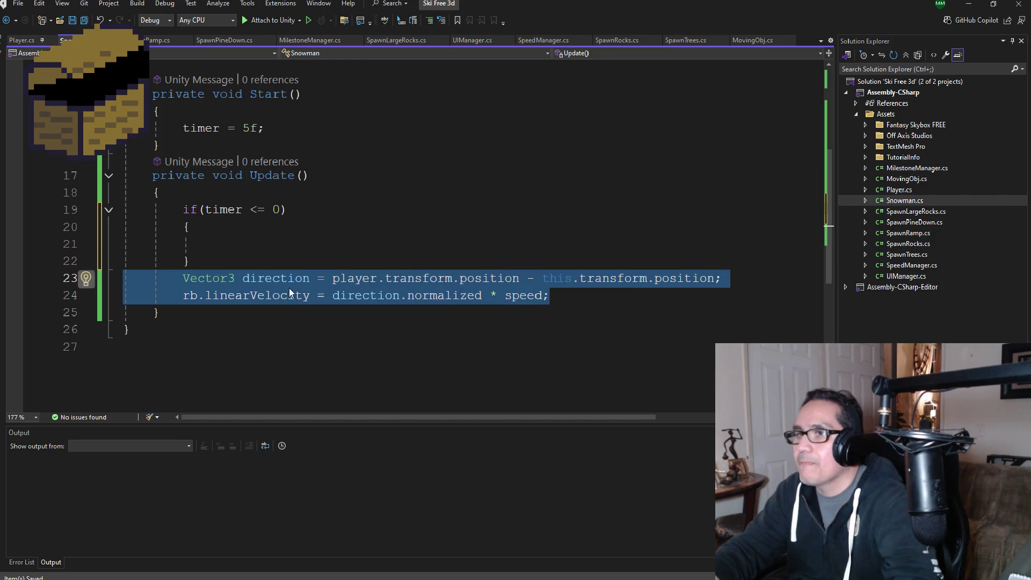
left_click(230, 261)
key("Return")
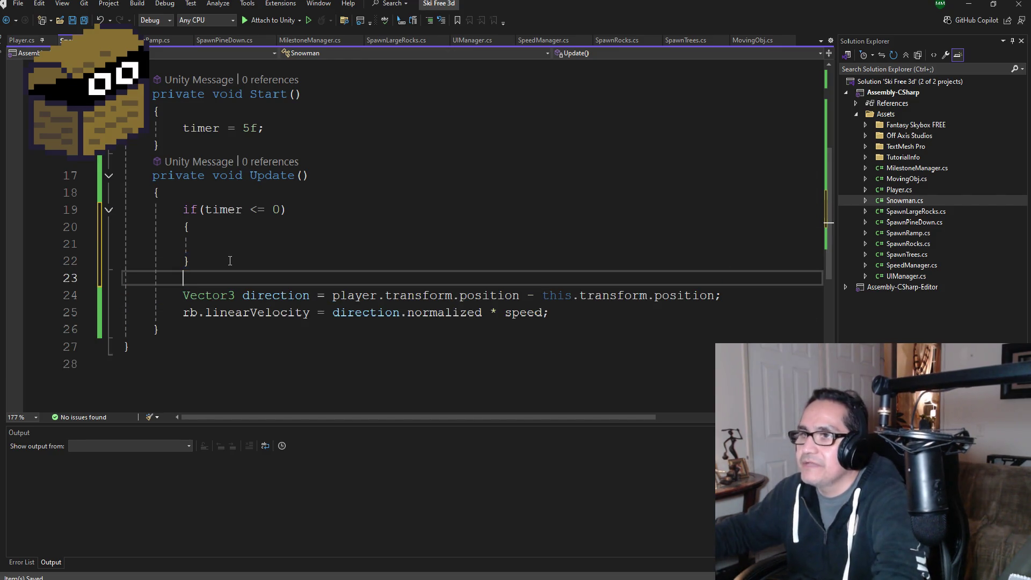
type("else")
key("Return")
type("{")
key("Return")
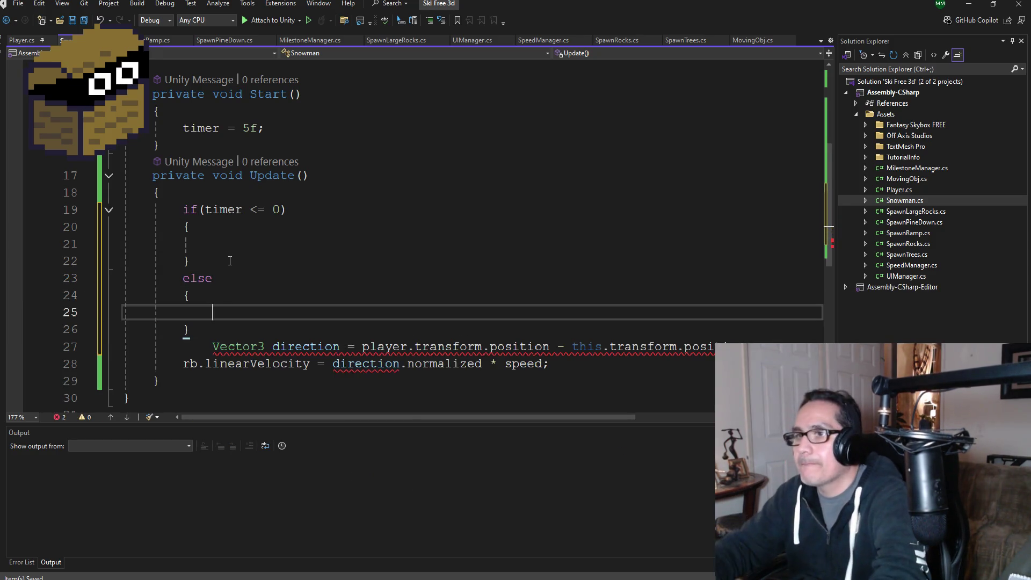
Move the direction and velocity chase lines into the else block and save all
mouse_move(554, 364)
left_mouse_down()
mouse_move(332, 365)
mouse_move(67, 330)
mouse_move(59, 345)
left_mouse_up()
key("ctrl+x")
left_click(222, 310)
key("ctrl+v")
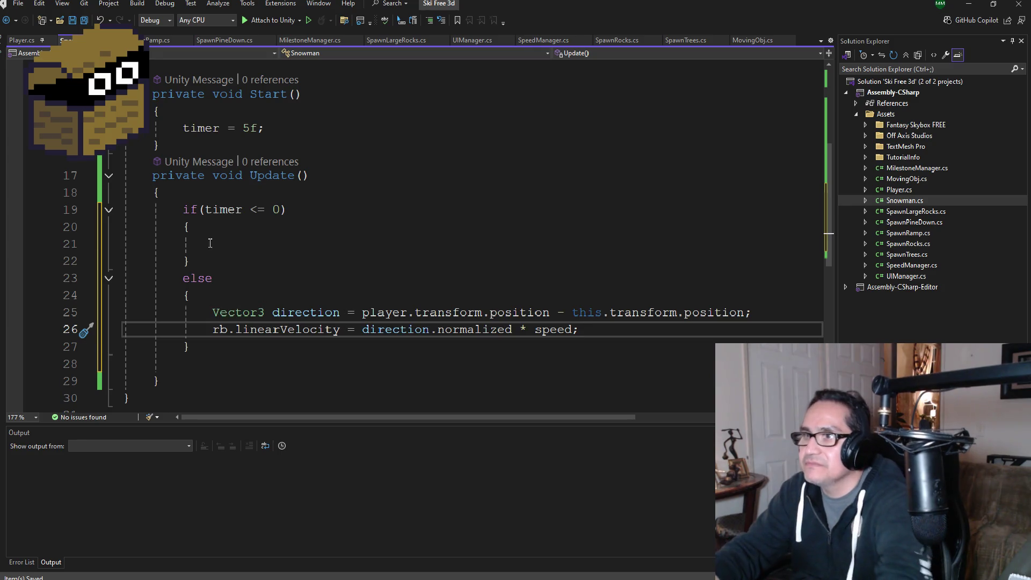
left_click(83, 20)
left_click(229, 245)
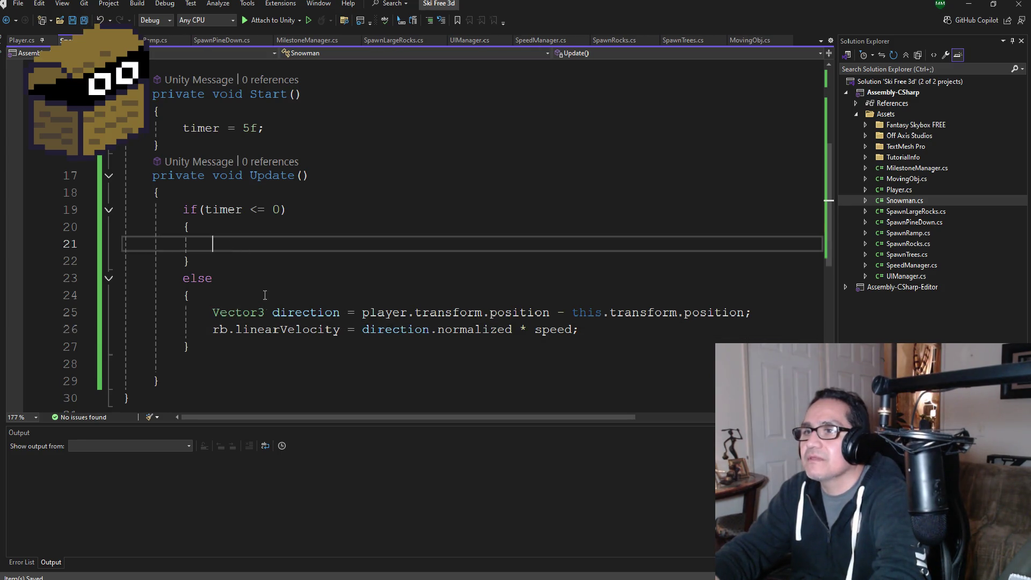
left_click(622, 335)
key("Return")
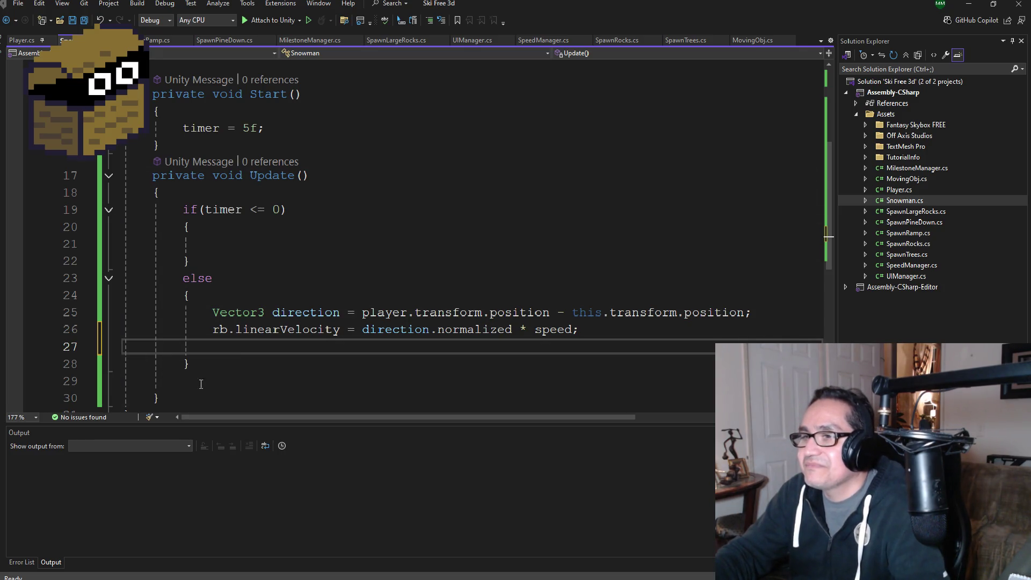
Add 'timer -= Time.deltaTime;' after the velocity line in the else branch and save
key("BackSpace")
left_click(250, 241)
left_click(616, 333)
key("Return")
type("t")
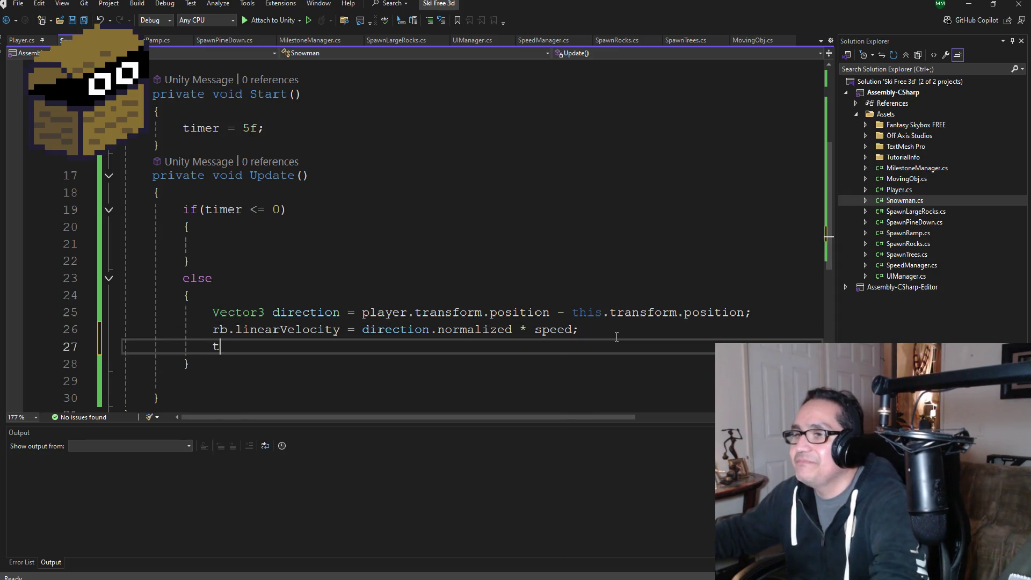
type("imer -= Time.de")
key("Tab")
type(";")
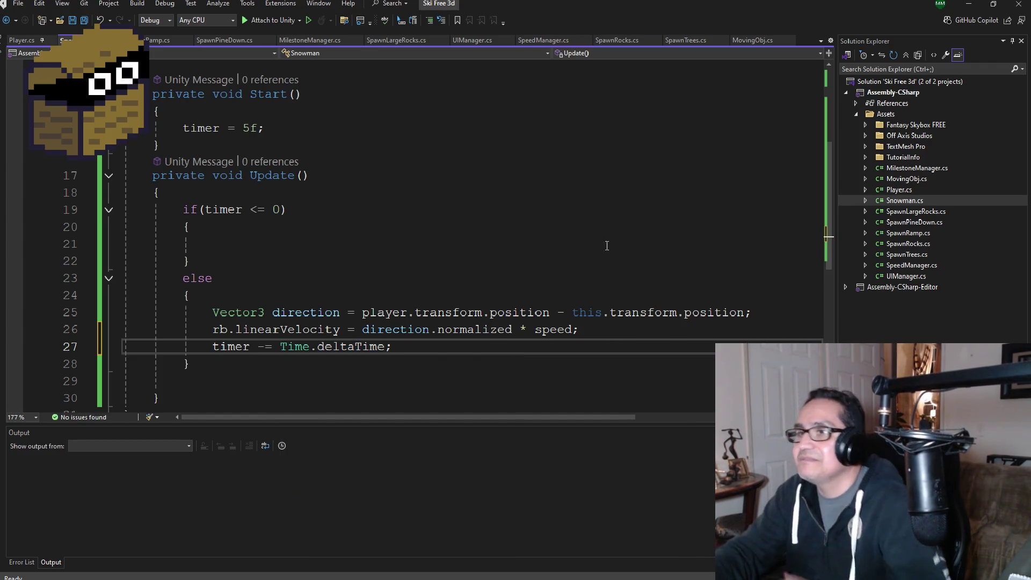
key("ctrl+s")
left_click(259, 247)
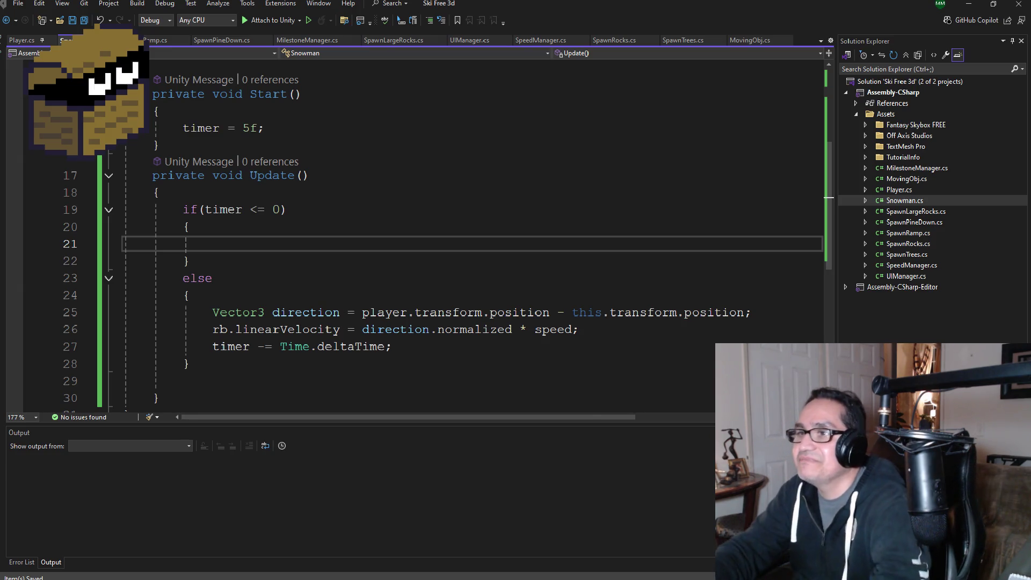
left_click(230, 243)
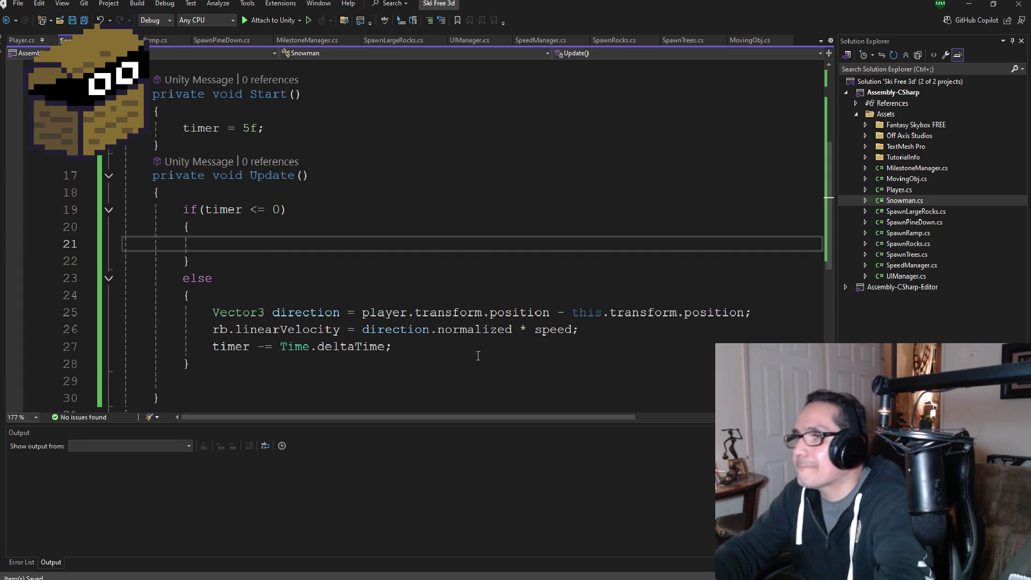
left_click_drag(626, 336, 97, 315)
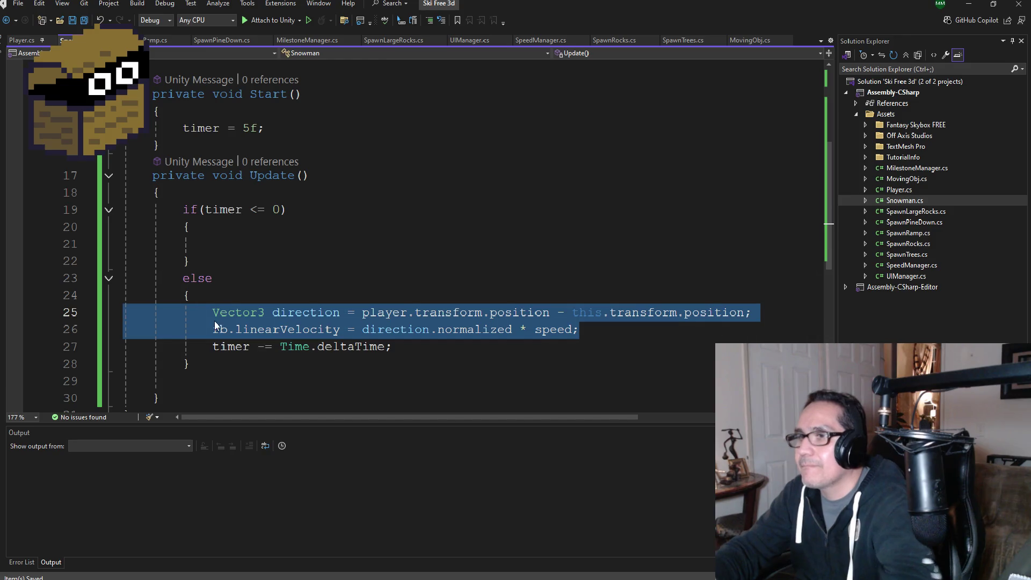
Copy the direction and velocity chase lines into the empty if block
key("ctrl+x")
key("ctrl+z")
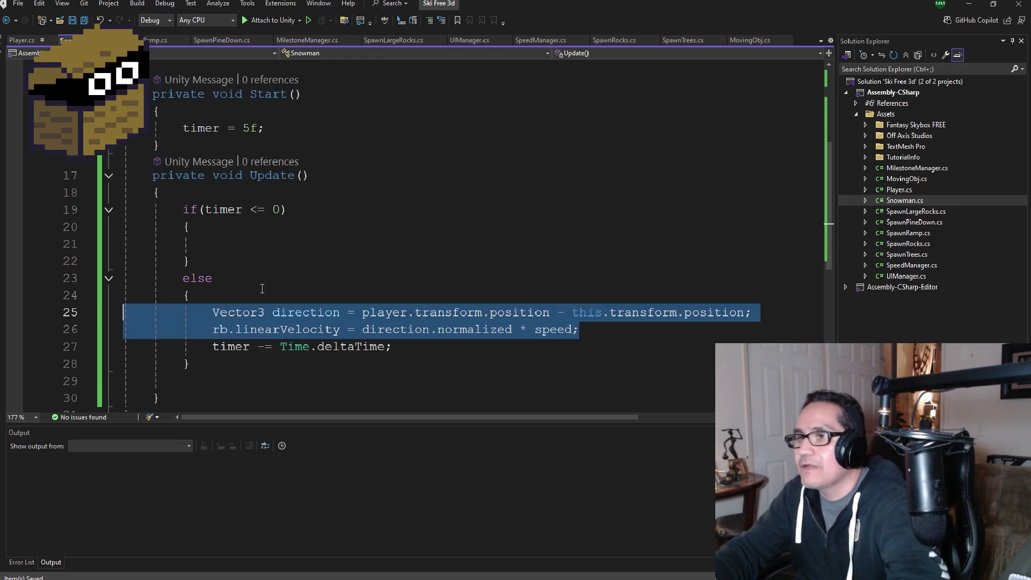
left_click(232, 247)
key("ctrl+v")
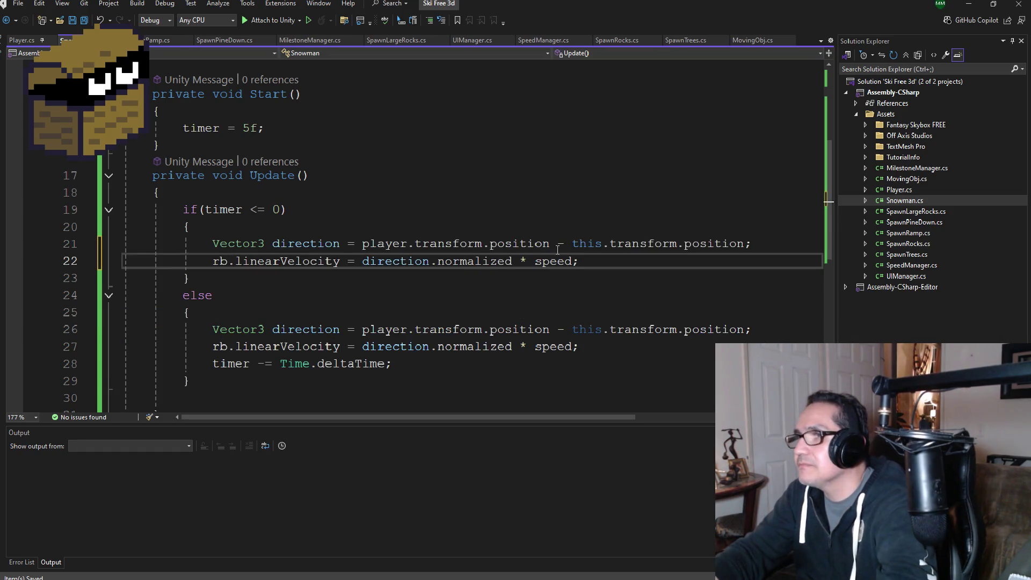
Replace player with HidePos in the copied lines, save, and switch to Unity
double_click(376, 243)
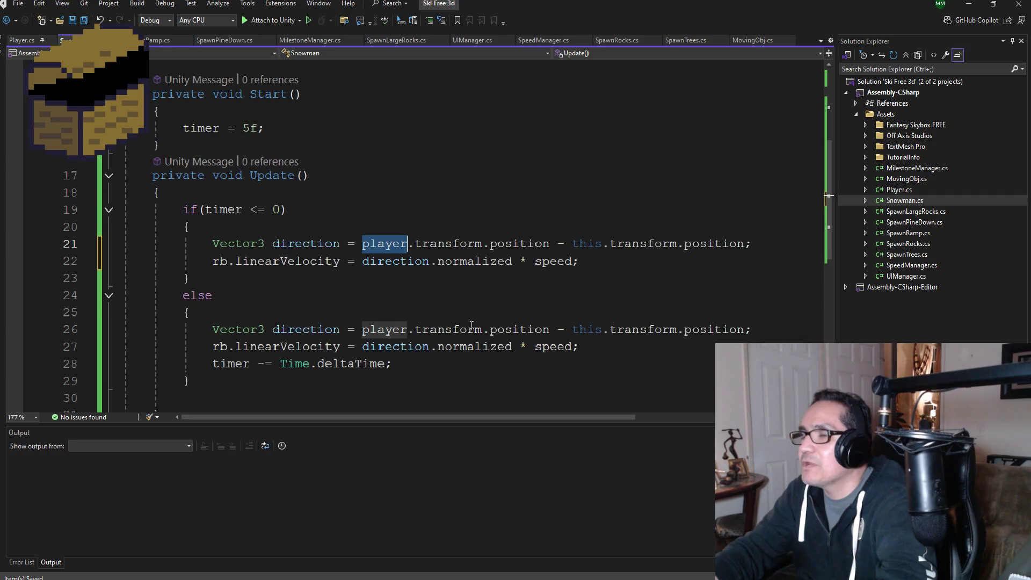
scroll(462, 331, "up", 3)
scroll(481, 320, "down", 2)
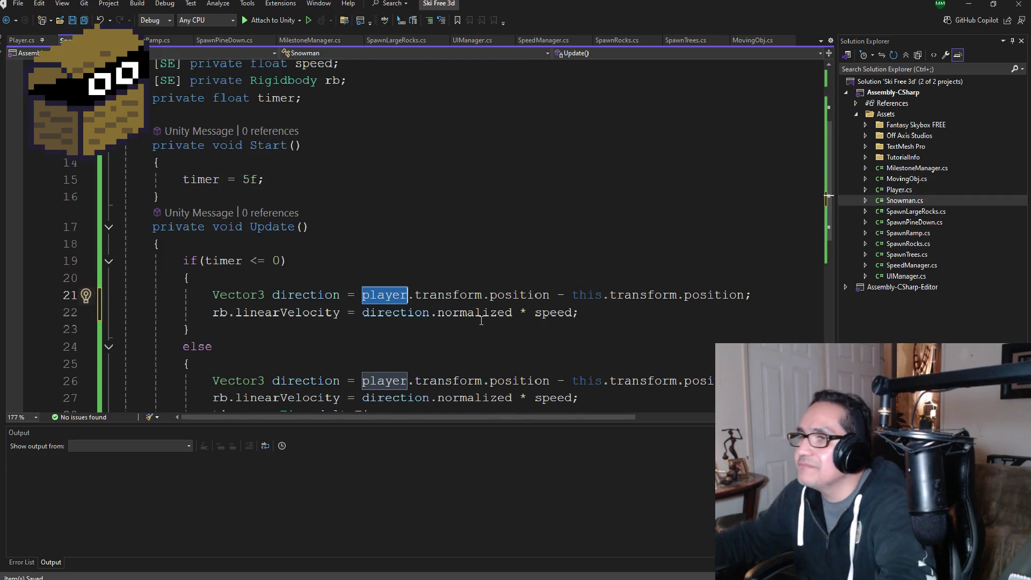
type("HidePo")
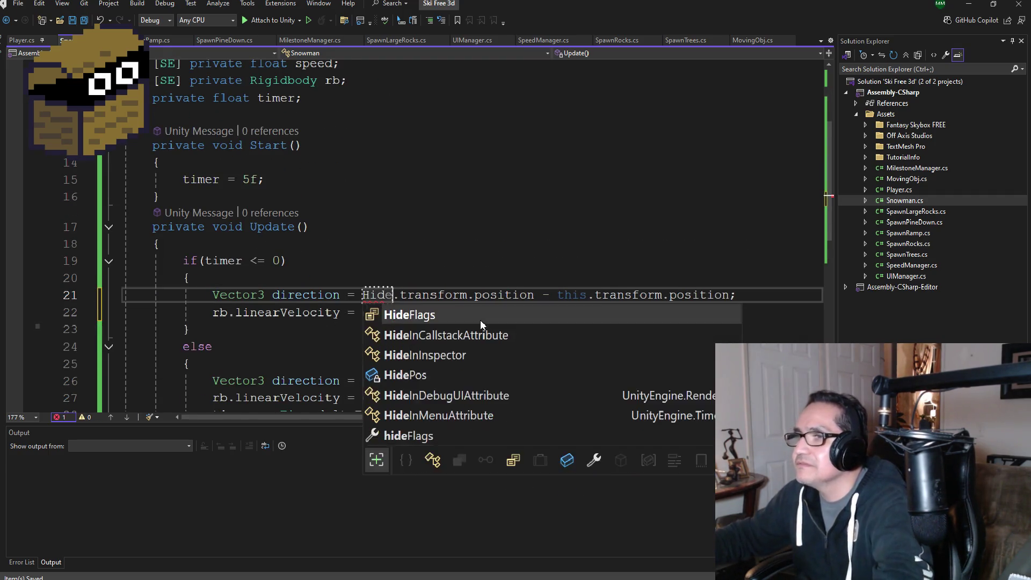
key("Tab")
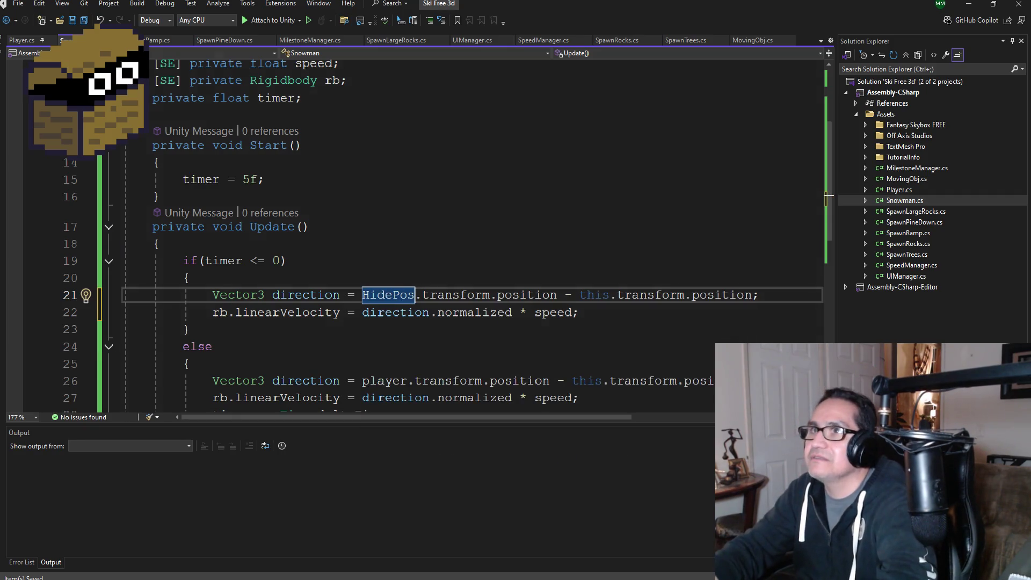
key("ctrl+s")
scroll(403, 305, "down", 2)
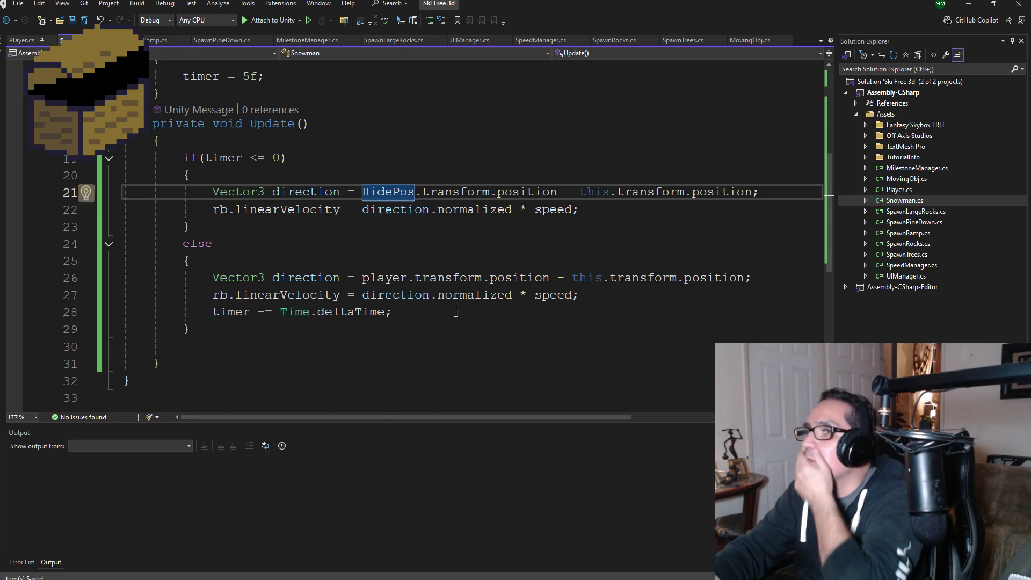
scroll(357, 253, "up", 1)
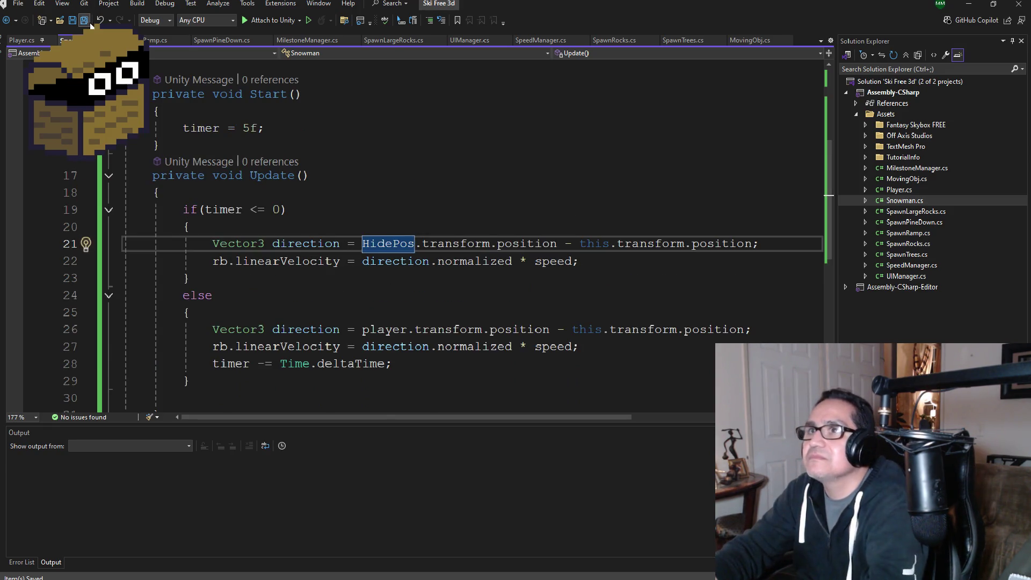
left_click(968, 4)
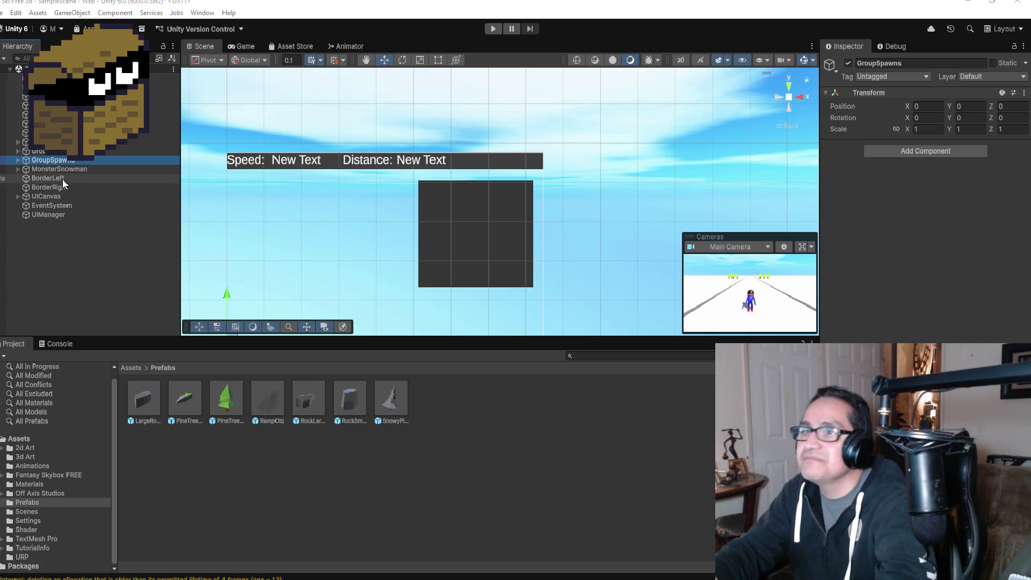
Select and frame MonsterSnowman, then switch the Scene view to a top-down view
left_click(54, 124)
left_click(58, 205)
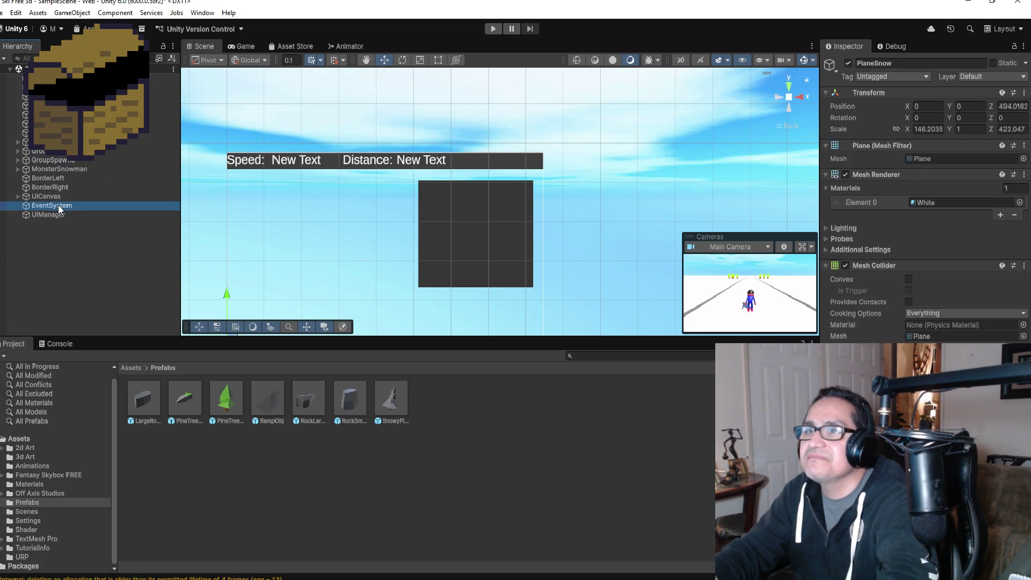
double_click(56, 169)
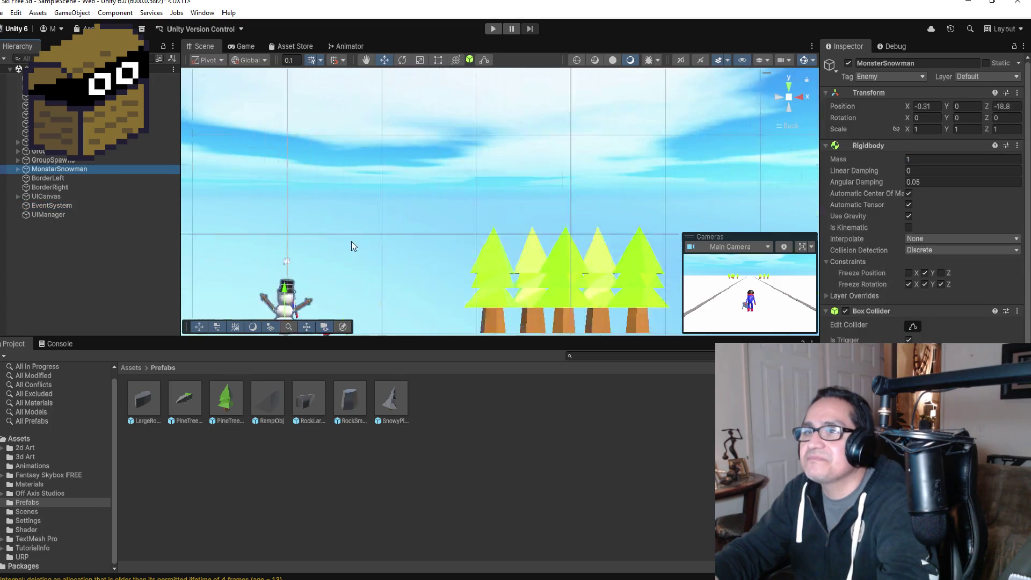
scroll(623, 232, "down", 3)
left_click(790, 85)
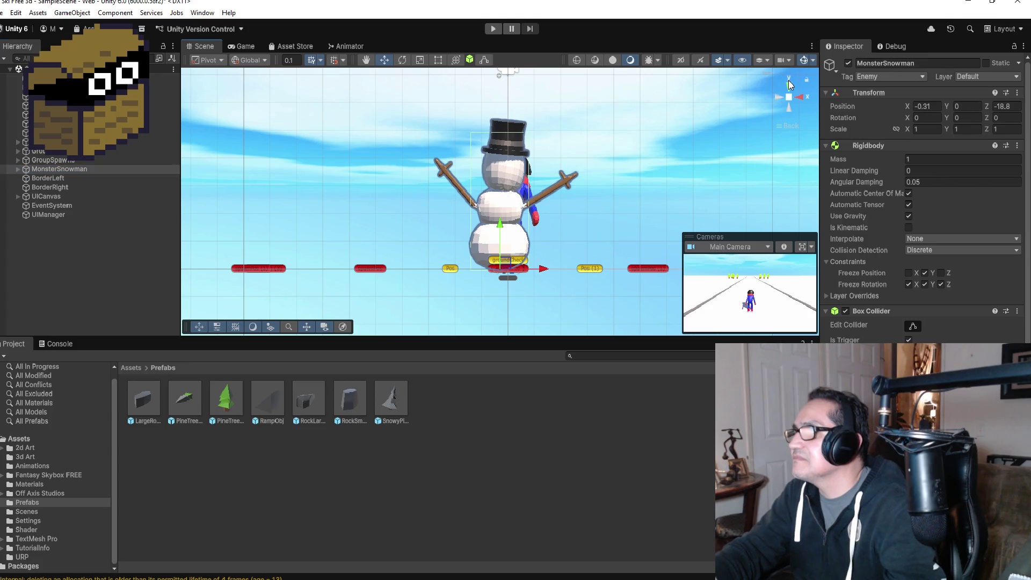
left_click(790, 86)
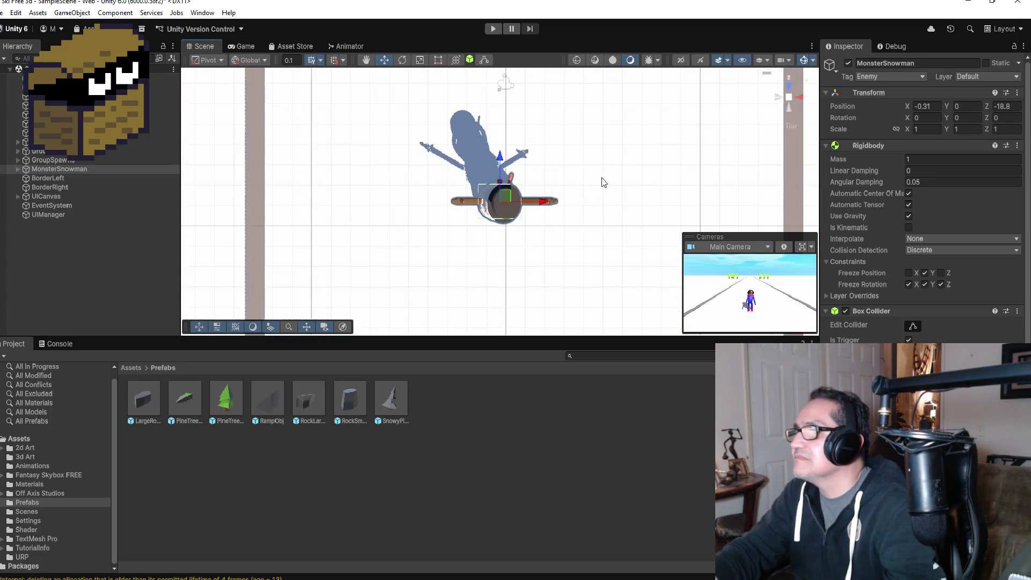
Create an empty object named HidePos above BorderLeft and slide it sideways off the track
right_click(49, 241)
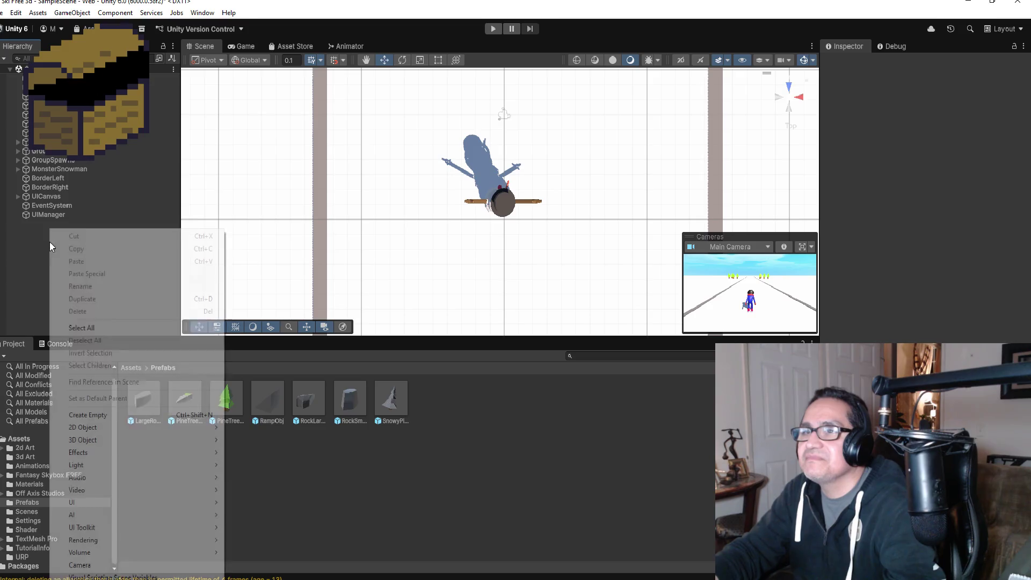
left_click(105, 414)
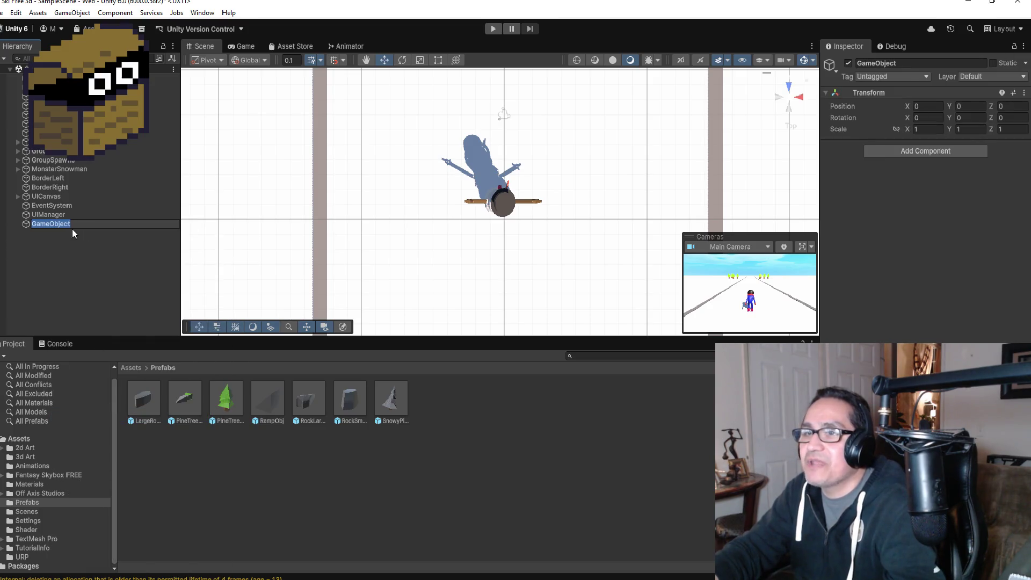
left_click_drag(57, 224, 58, 178)
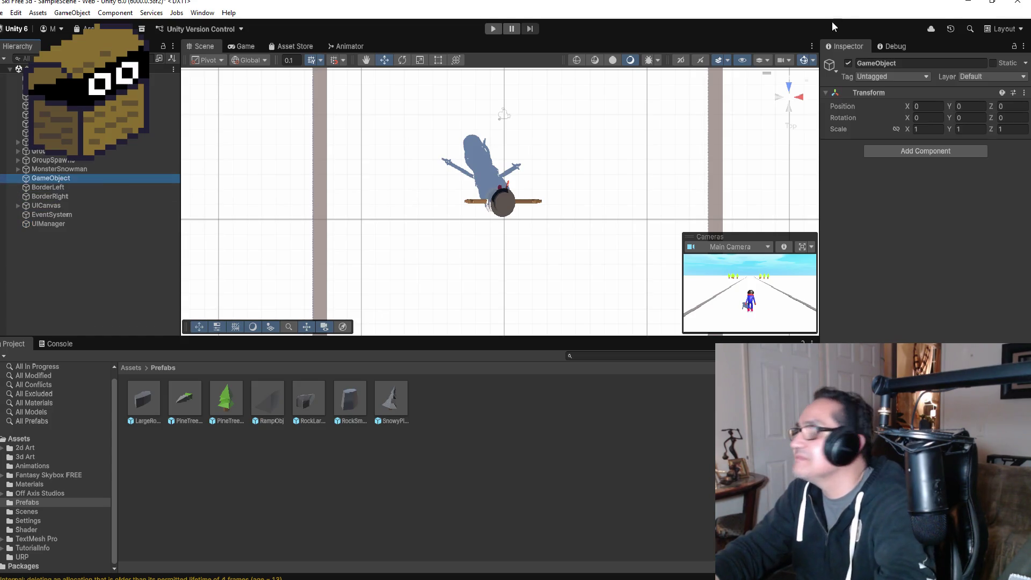
left_click(918, 63)
type("HideP")
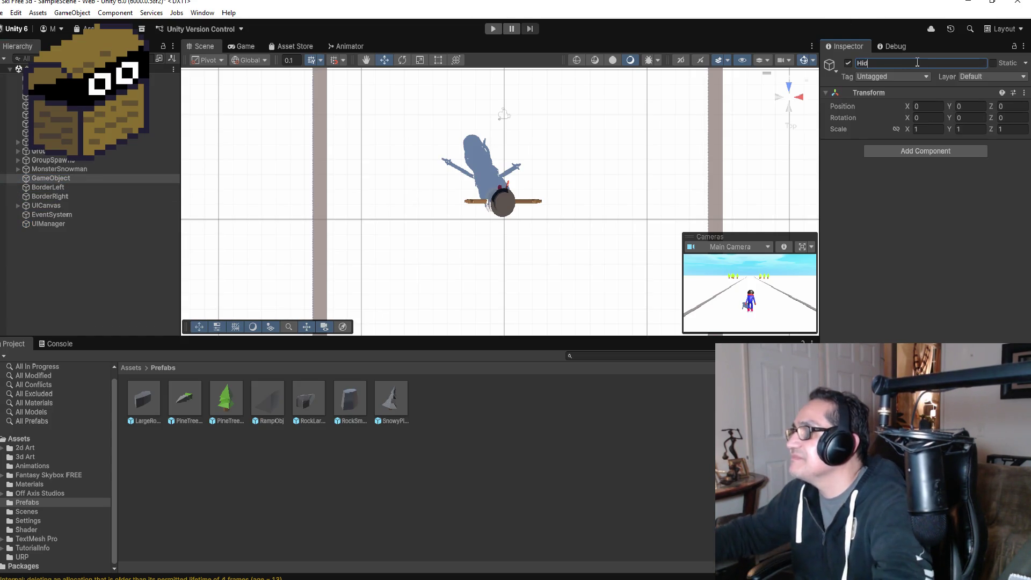
type("os")
key("Return")
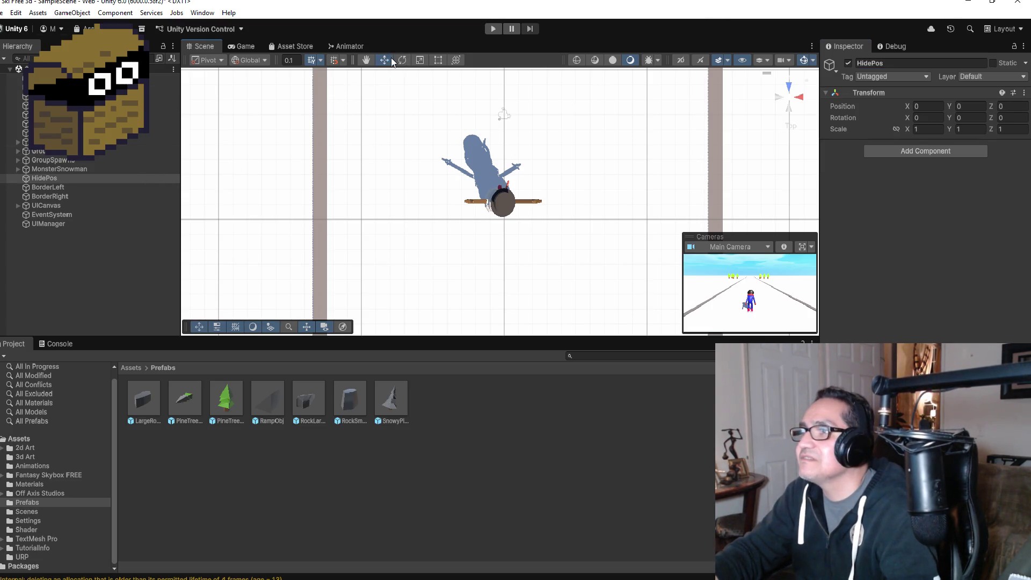
double_click(56, 177)
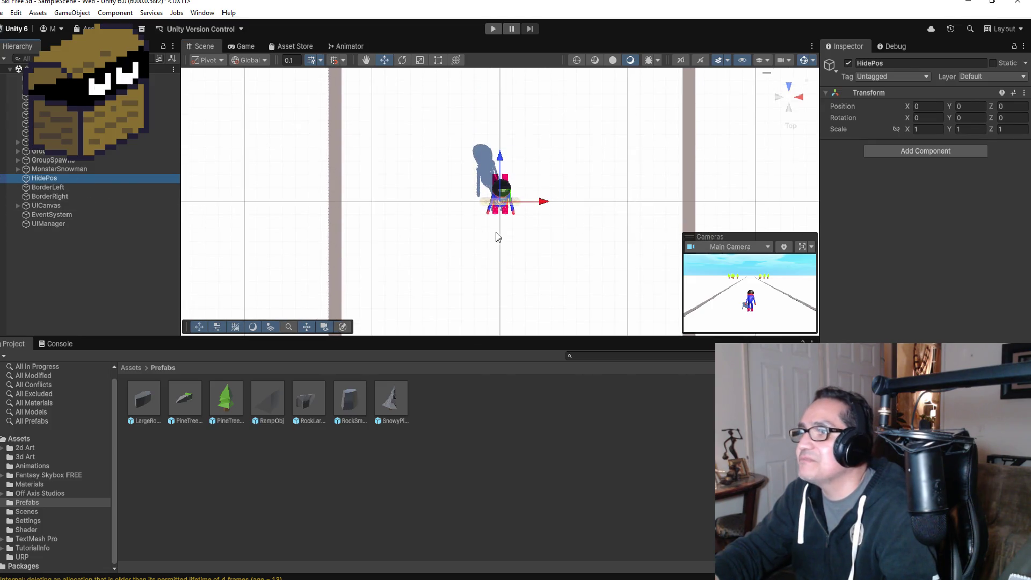
scroll(516, 218, "down", 5)
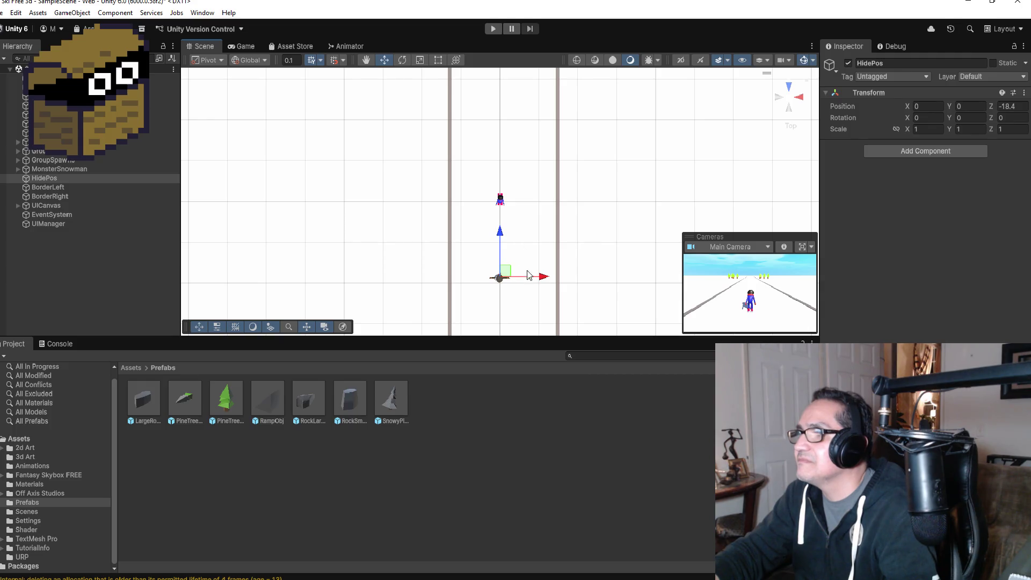
left_click_drag(539, 280, 608, 289)
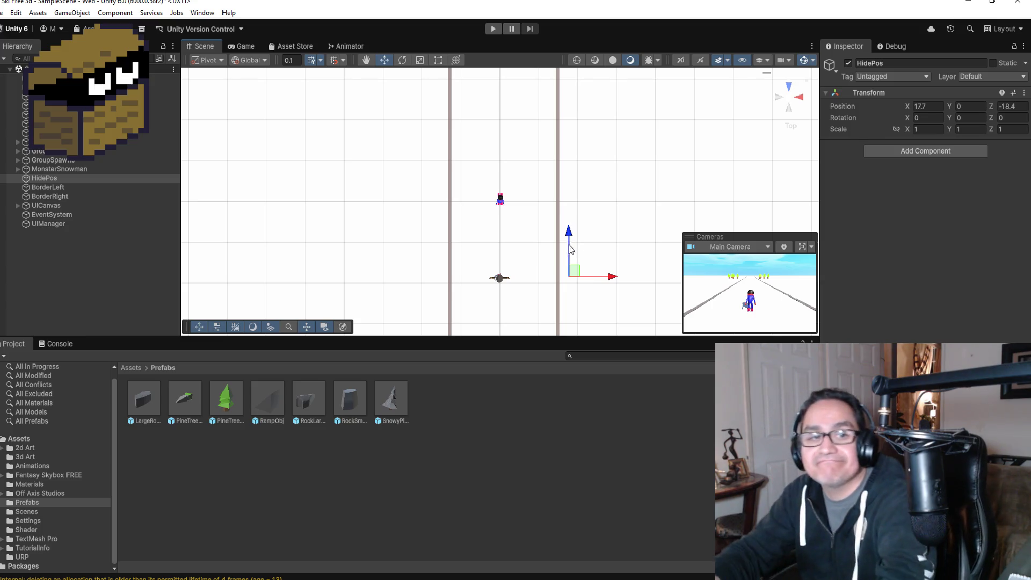
Tilt the Scene view, give HidePos a red label icon, and frame it at X 10.8
scroll(583, 292, "down", 2)
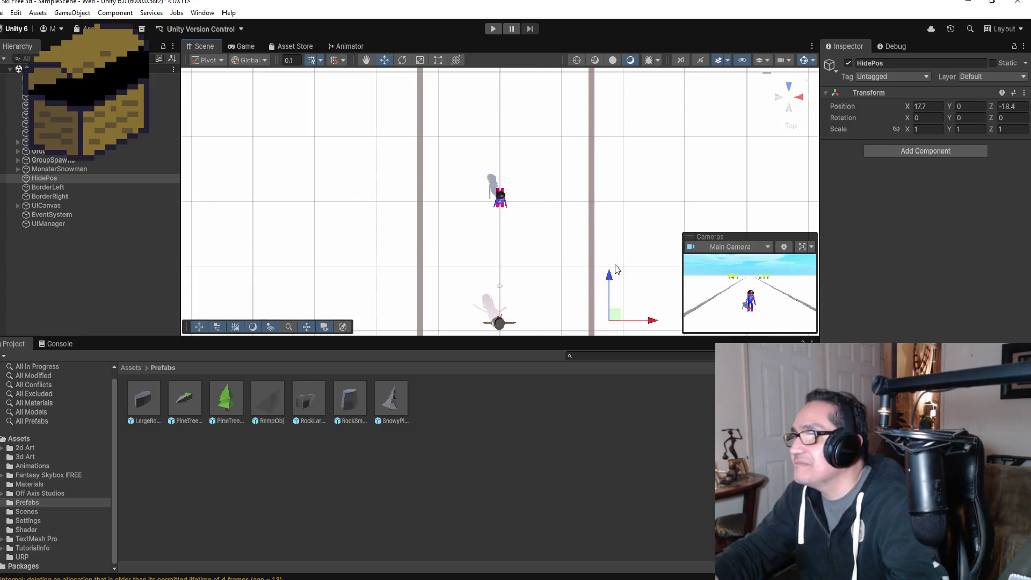
mouse_move(647, 231)
left_mouse_down()
mouse_move(612, 161)
mouse_move(646, 85)
mouse_move(653, 174)
left_mouse_up()
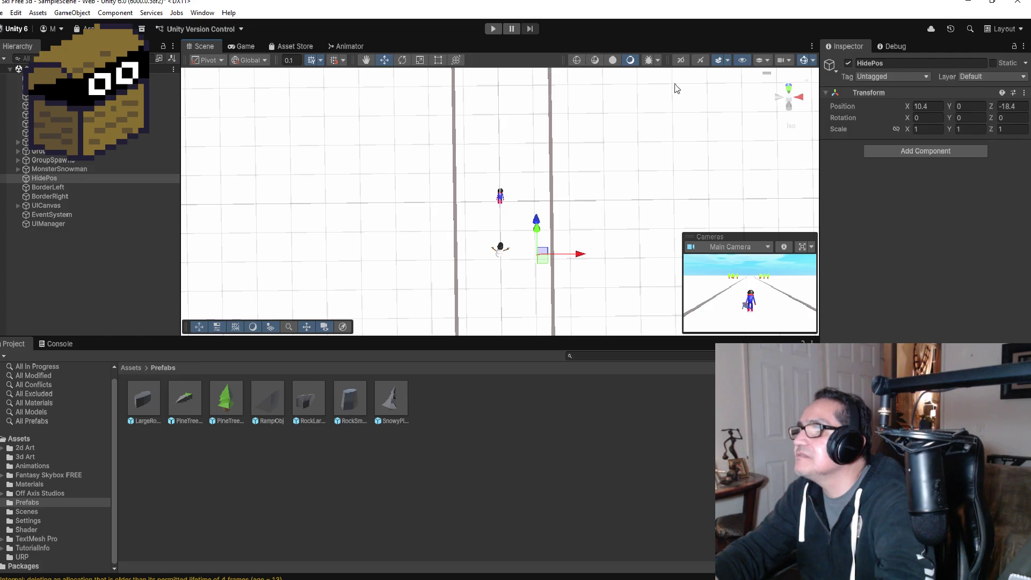
left_click(831, 65)
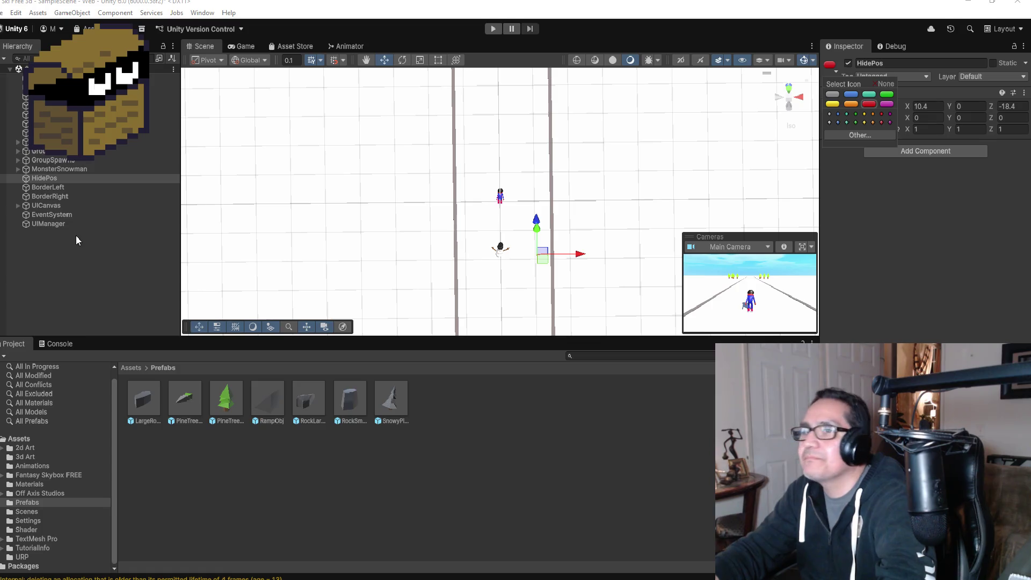
double_click(40, 176)
scroll(546, 221, "down", 5)
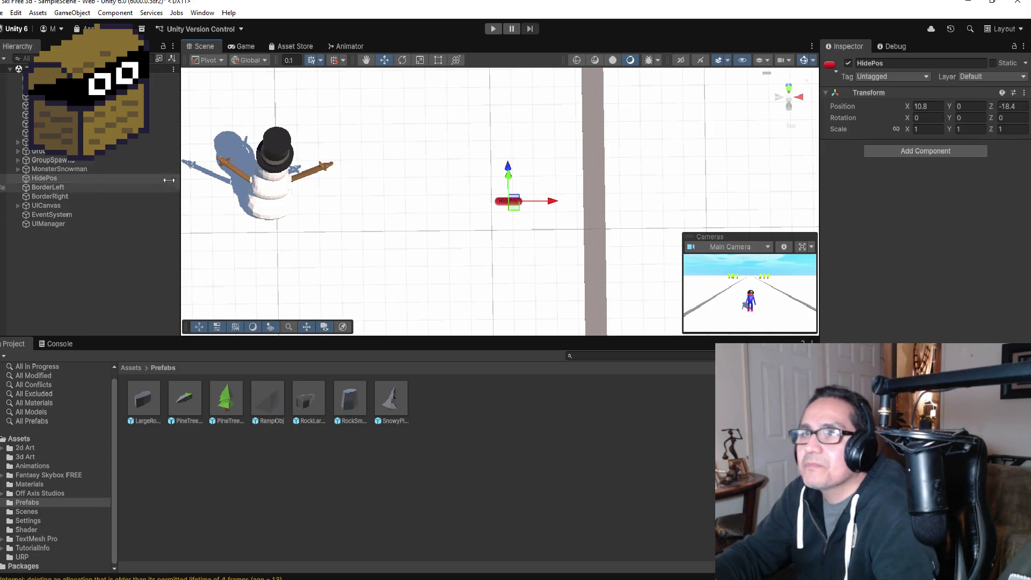
left_click(1, 12)
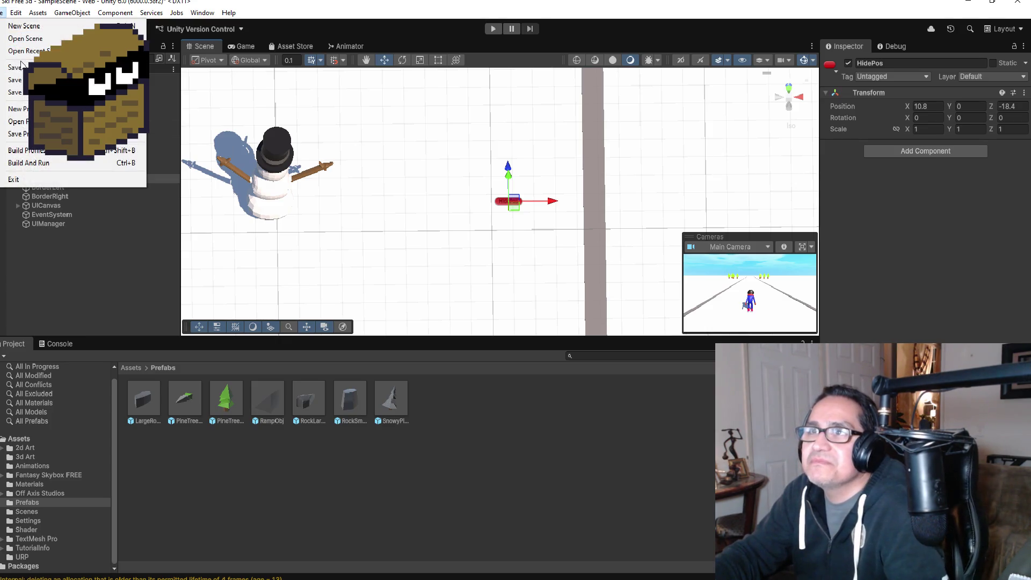
Inspect MonsterSnowman's Rigidbody and Box Collider, then bring Snowman.cs up in Visual Studio
left_click(116, 223)
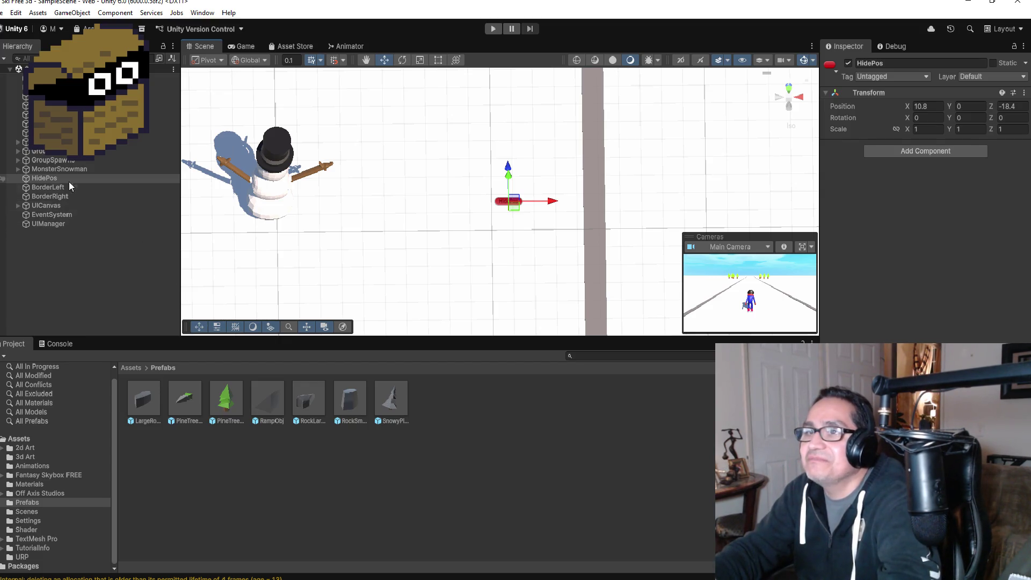
left_click(59, 169)
scroll(923, 215, "down", 3)
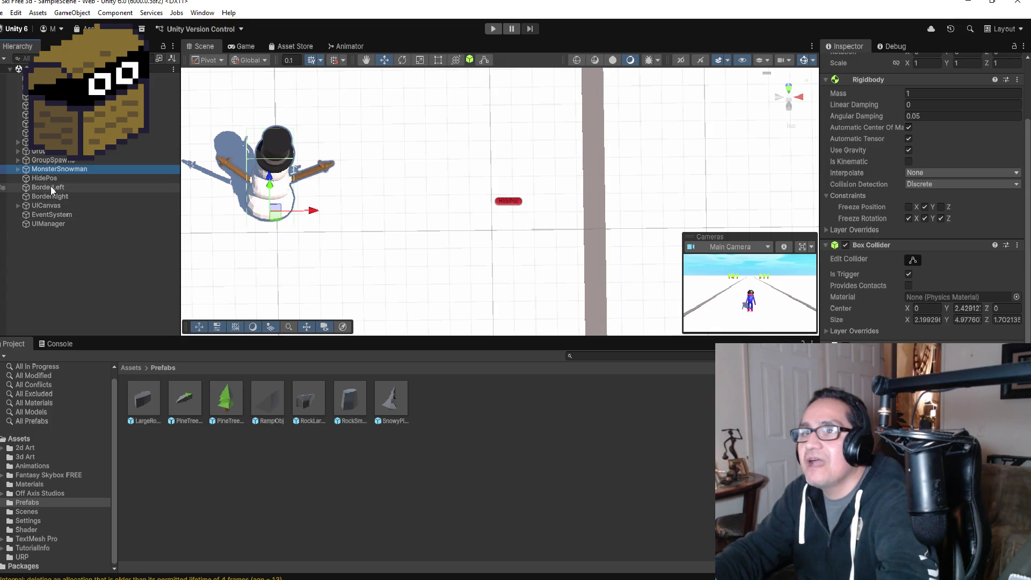
left_click_drag(54, 169, 675, 345)
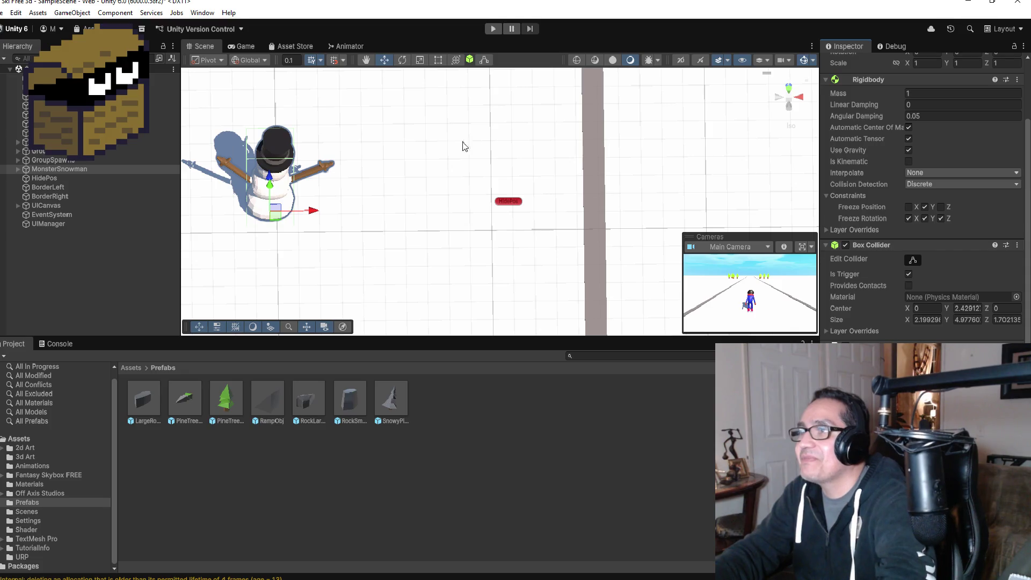
scroll(467, 144, "down", 4)
scroll(450, 154, "down", 3)
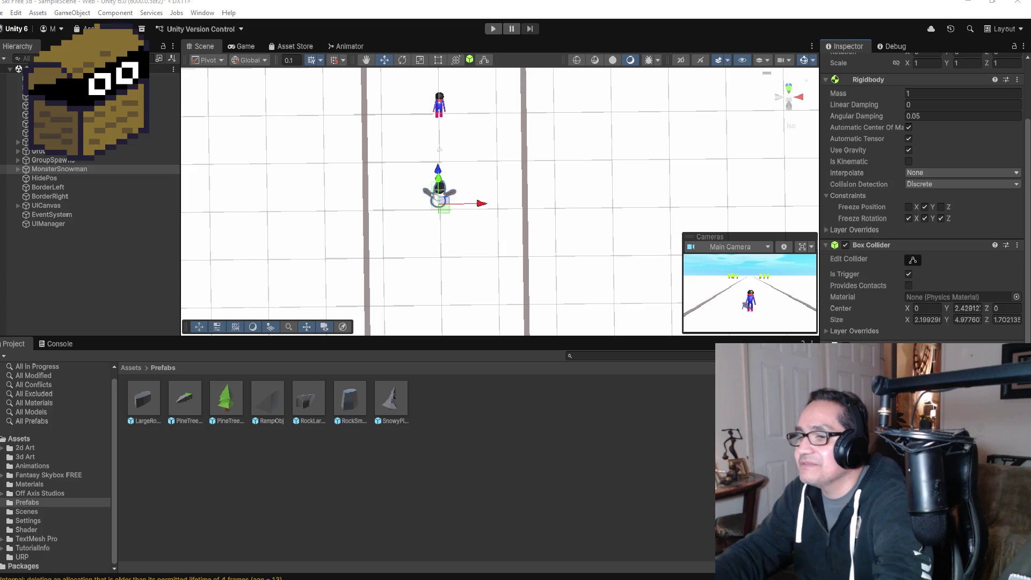
left_click(185, 548)
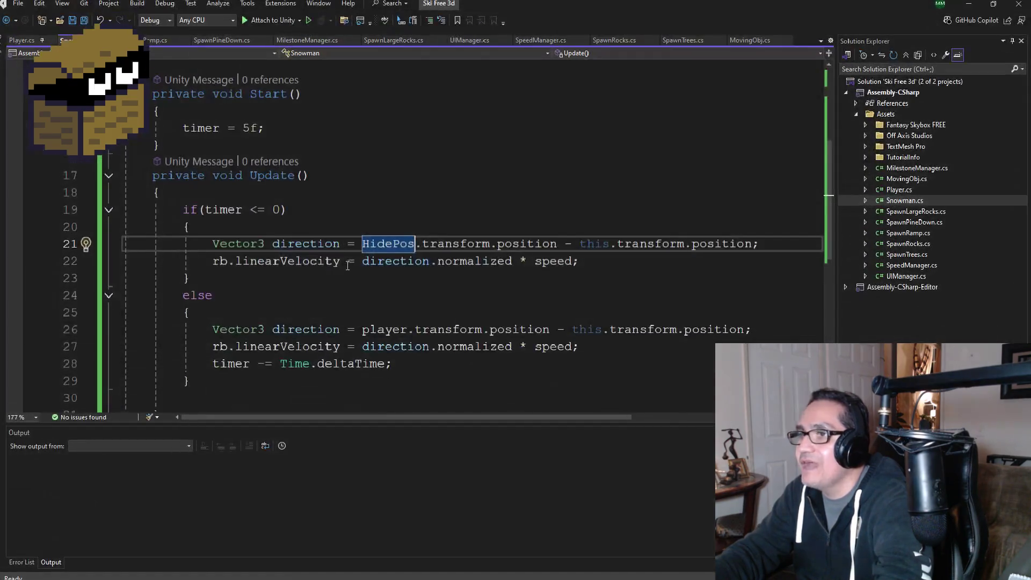
Change the timer's starting value in Start() from 5f to 10f, save all, and minimize Visual Studio
scroll(289, 200, "up", 3)
left_click(254, 275)
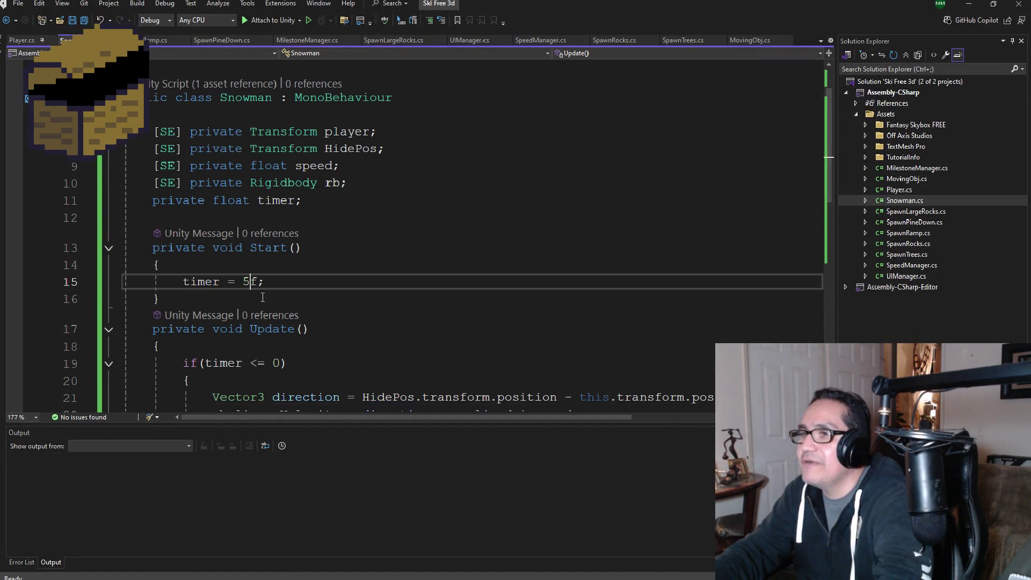
key("BackSpace")
type("10")
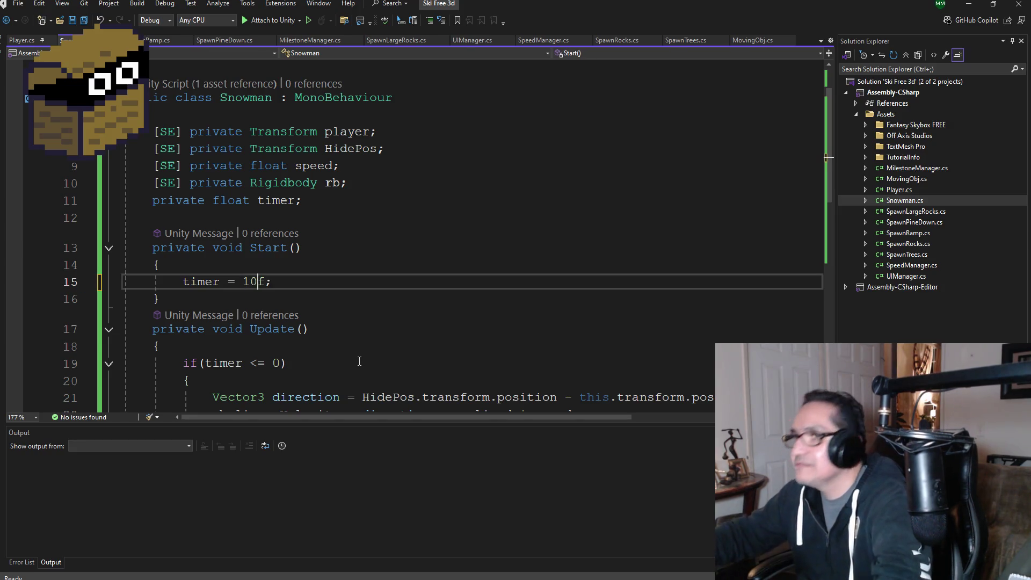
left_click(83, 20)
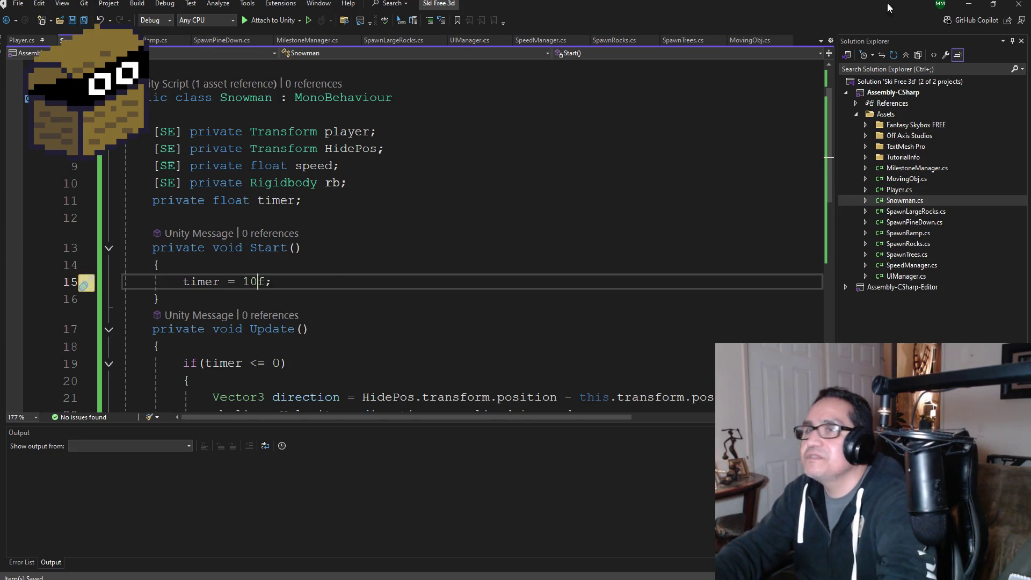
left_click(968, 4)
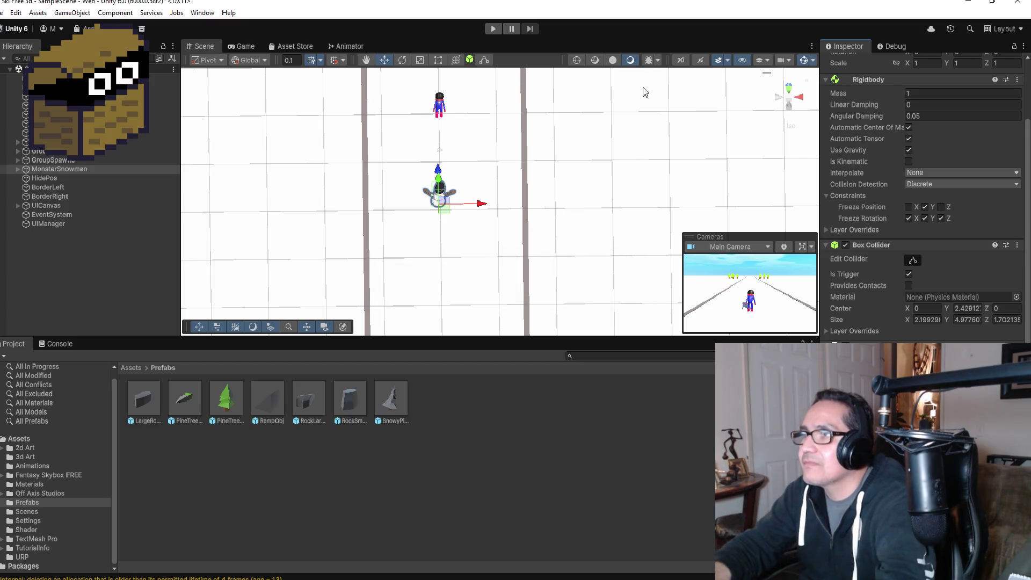
left_click(495, 31)
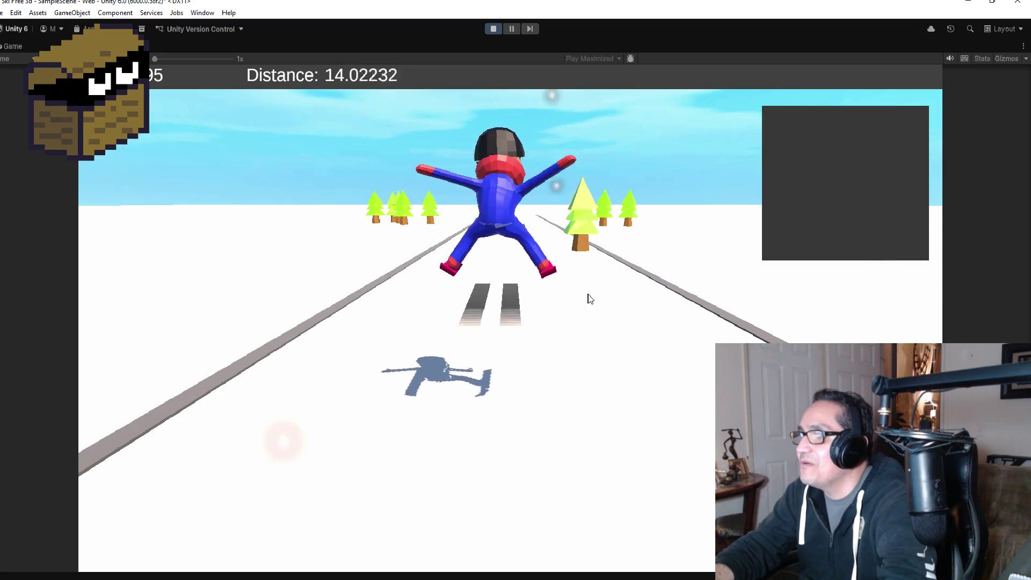
left_click(491, 32)
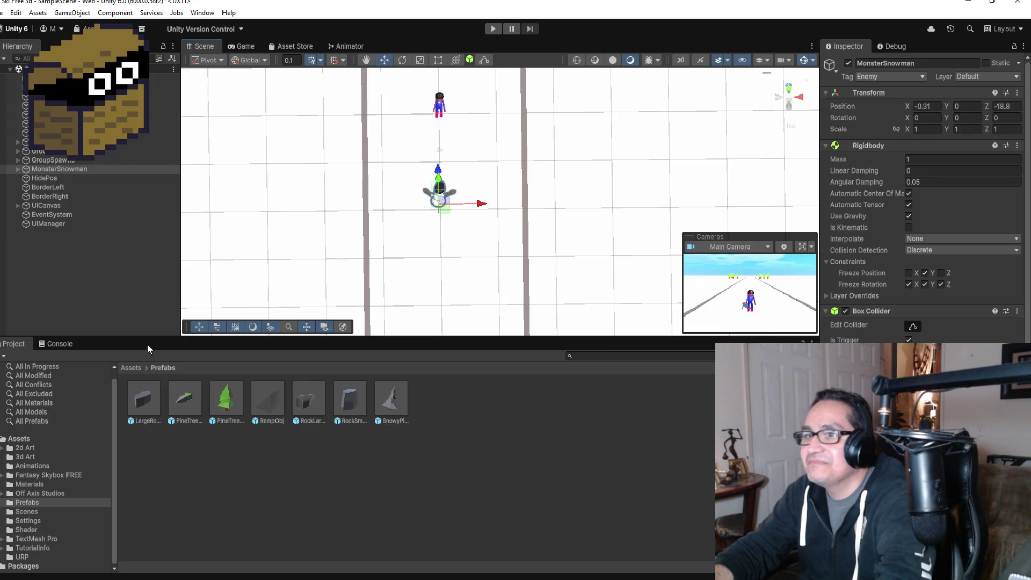
scroll(921, 215, "down", 3)
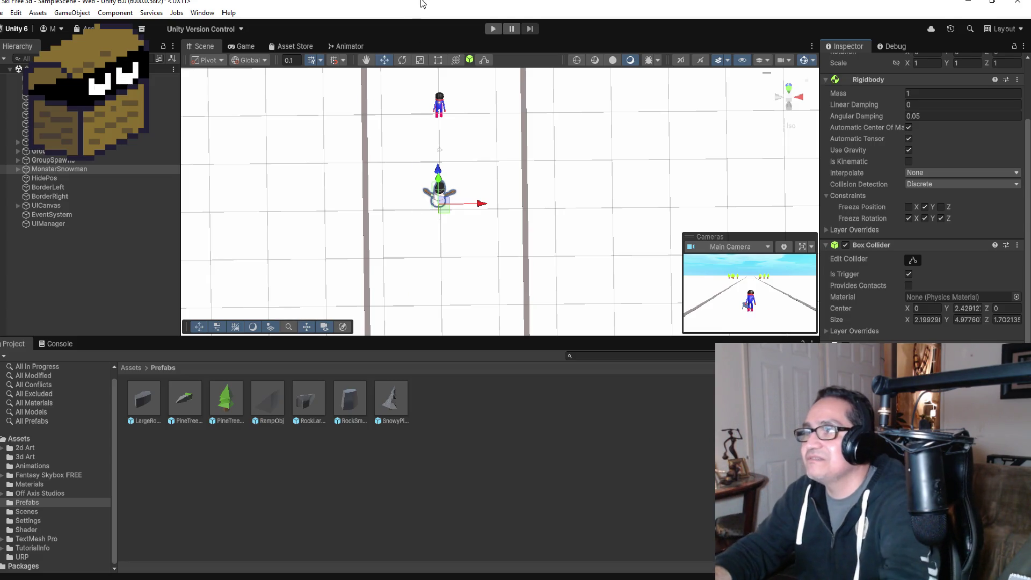
left_click(493, 29)
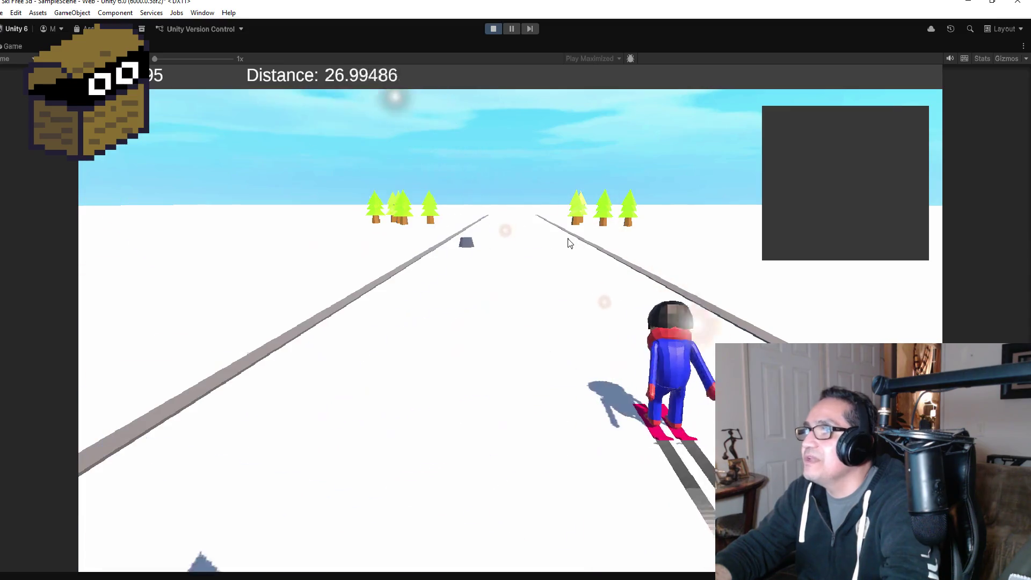
left_click(493, 29)
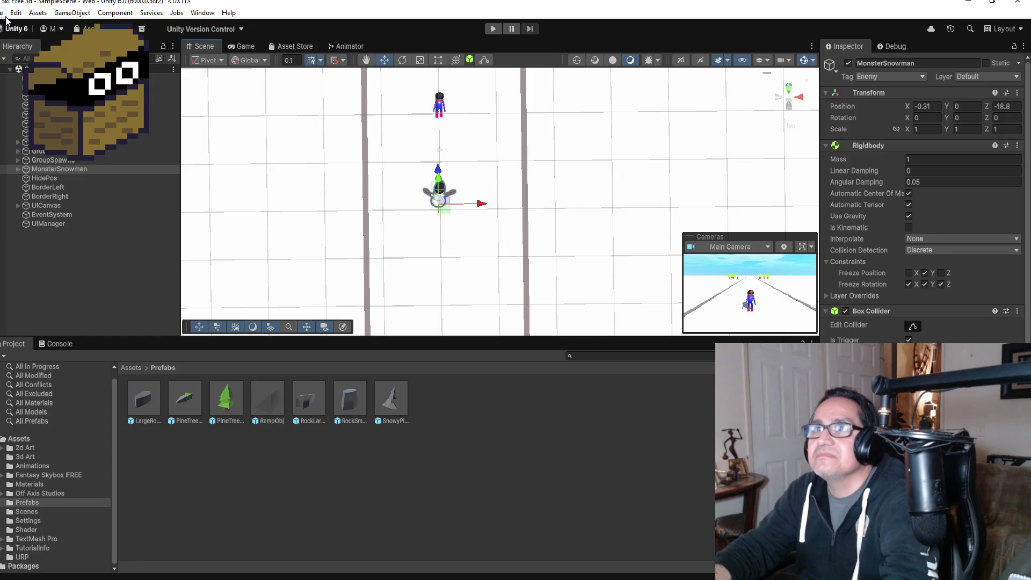
Save SampleScene via File > Save and zoom the Scene view to check the snowman
left_click(4, 13)
left_click(19, 69)
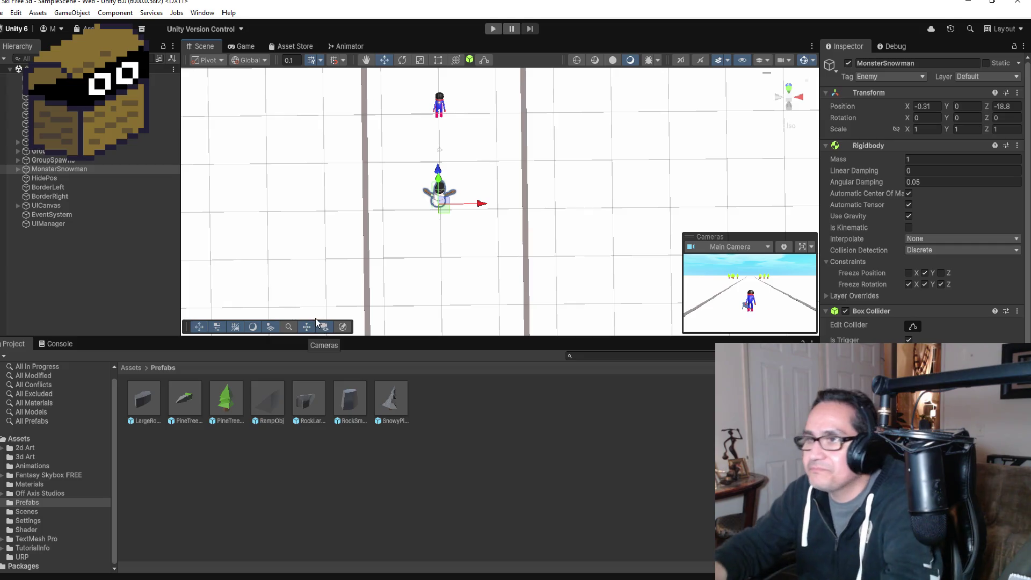
scroll(504, 195, "up", 5)
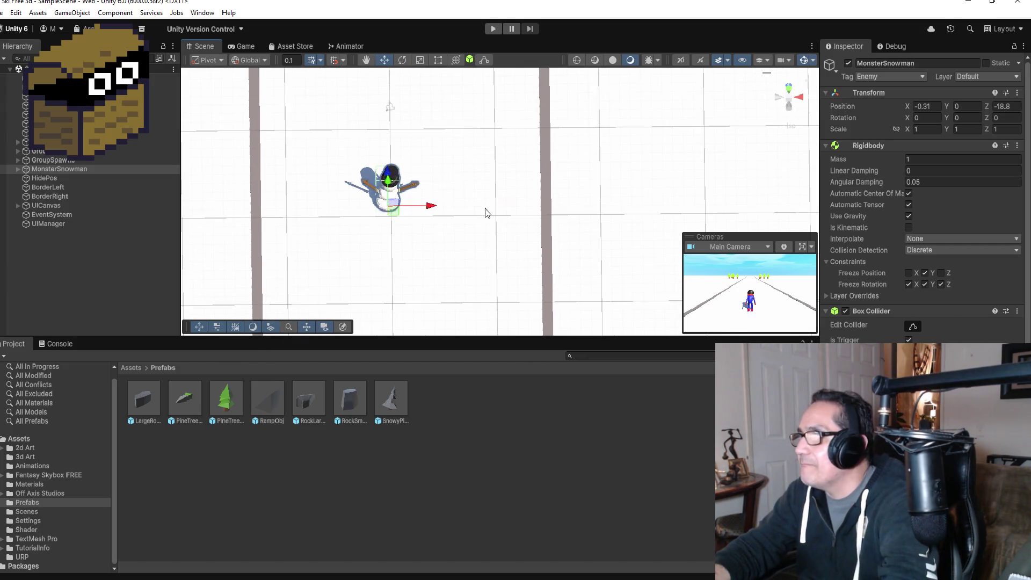
scroll(480, 215, "down", 4)
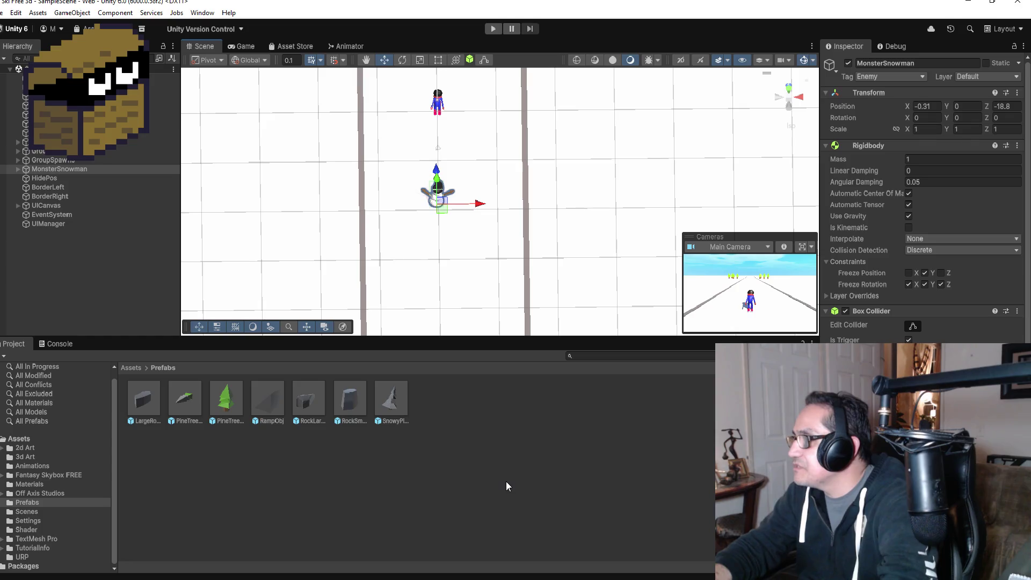